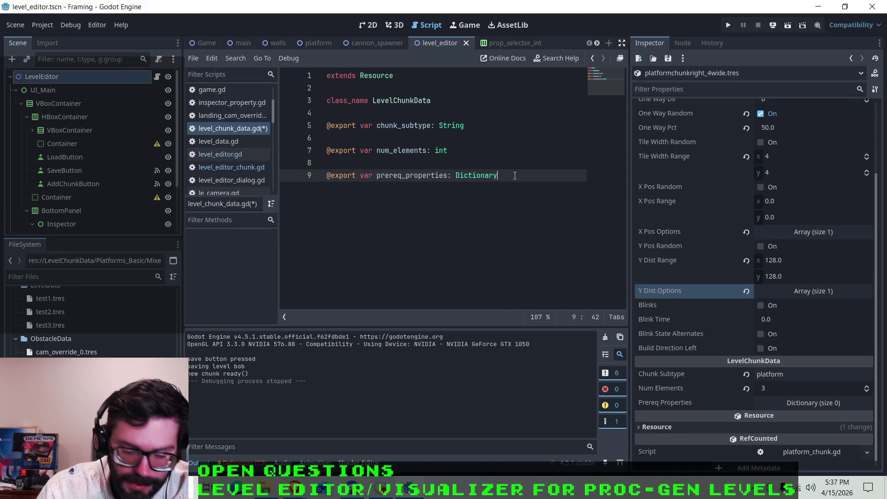
Save level_chunk_data.gd and check the empty Prereq Properties dictionary in the Inspector without adding a key.
key(ctrl+s)
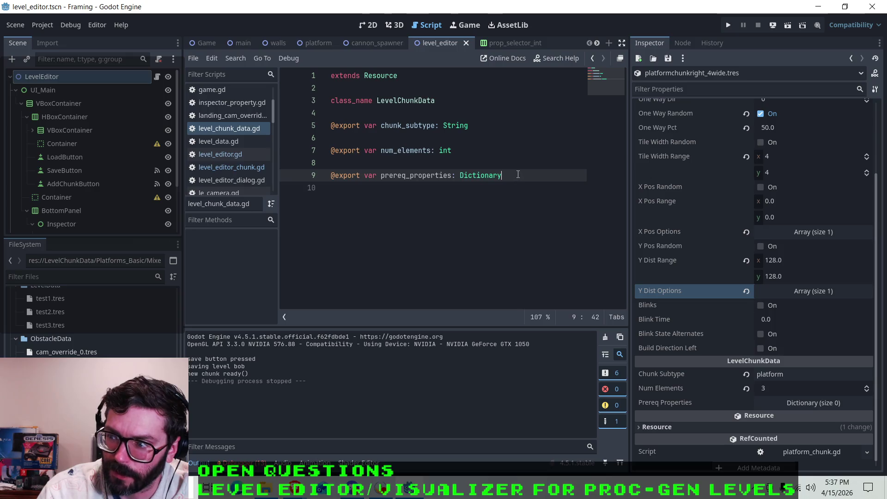
click(791, 404)
scroll(702, 382, down, 2)
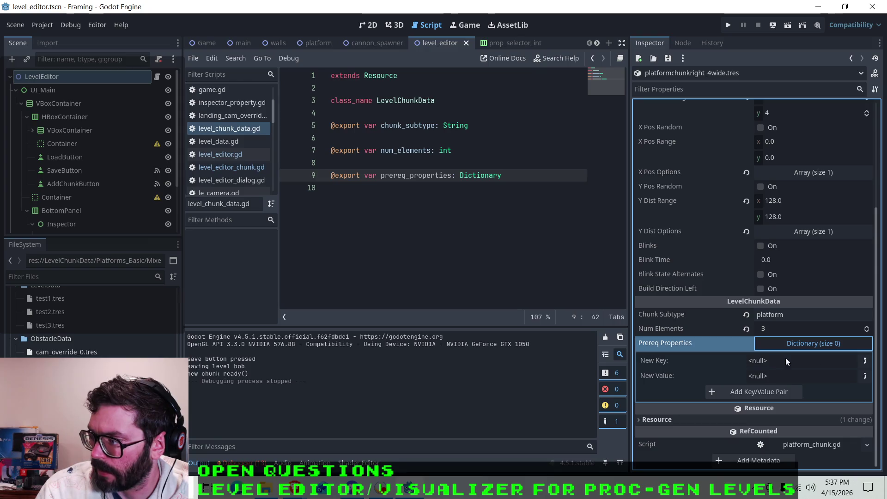
click(865, 361)
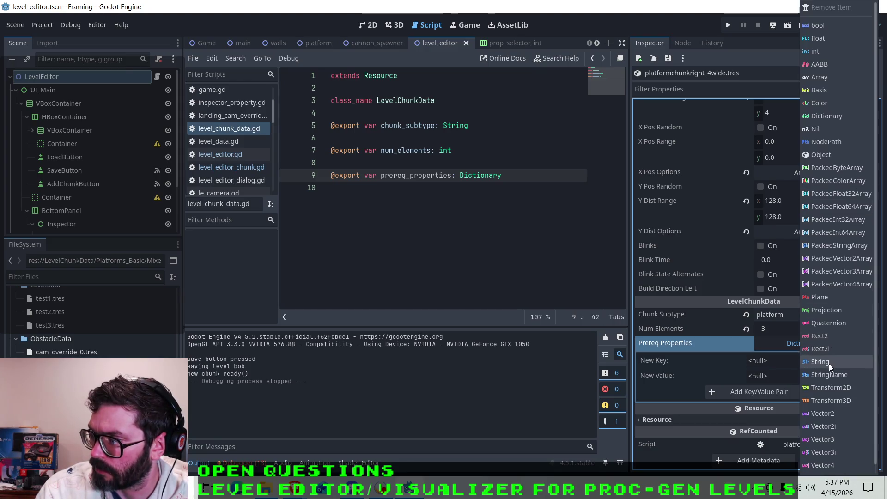
key(Escape)
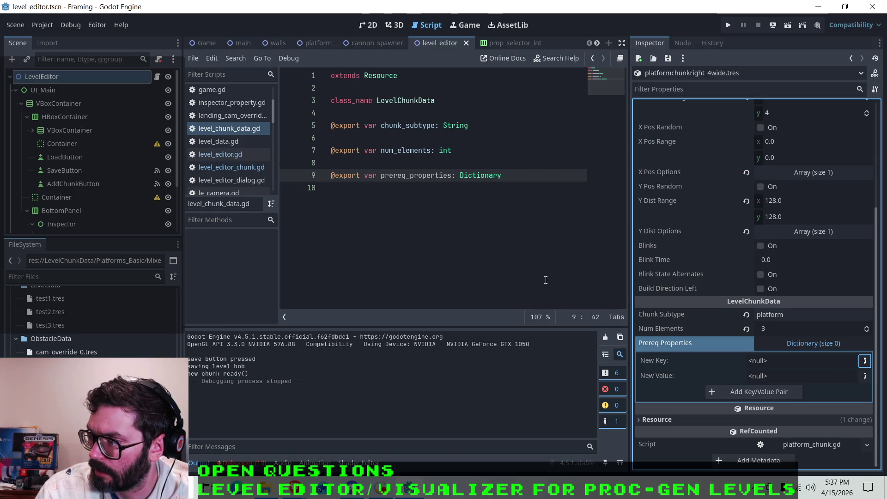
click(790, 343)
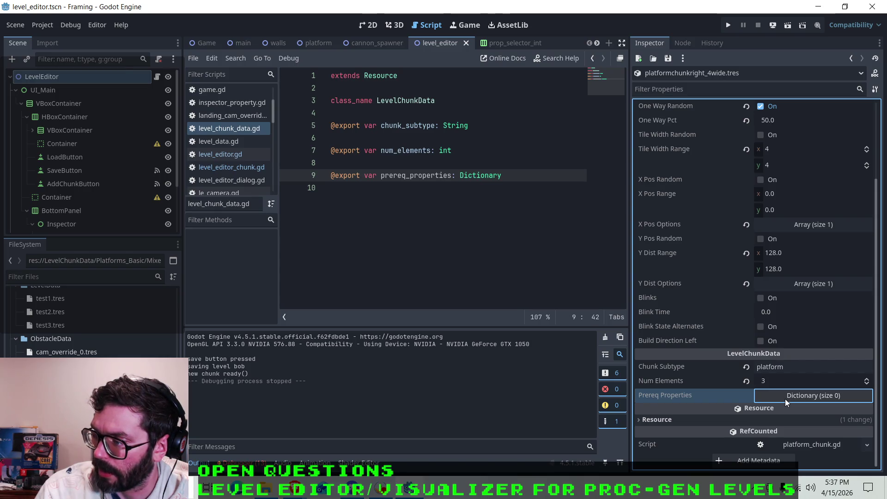
click(520, 179)
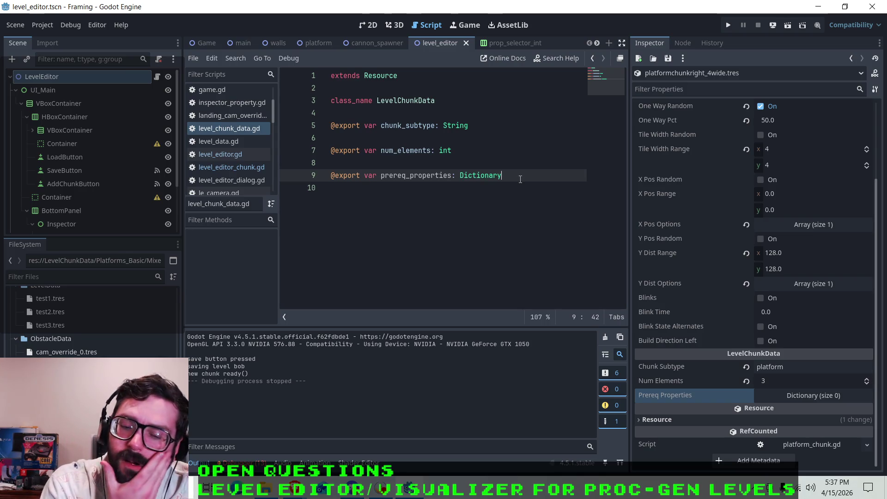
key(Return)
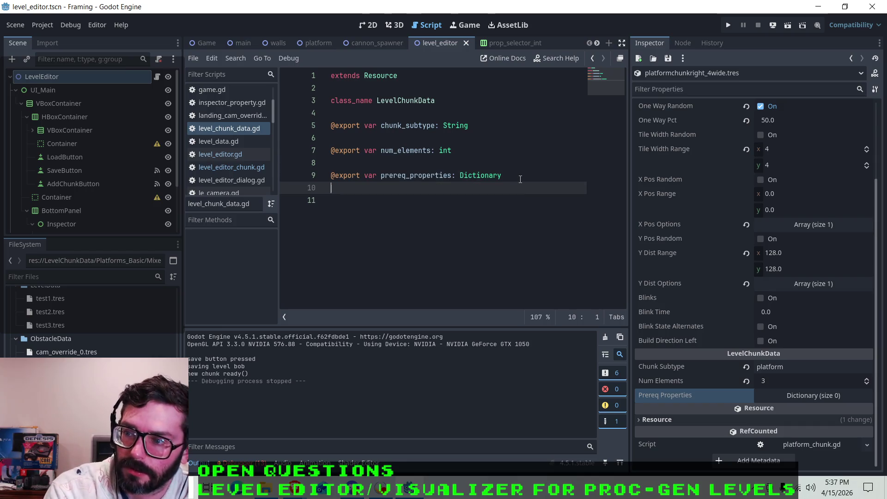
text(@export va)
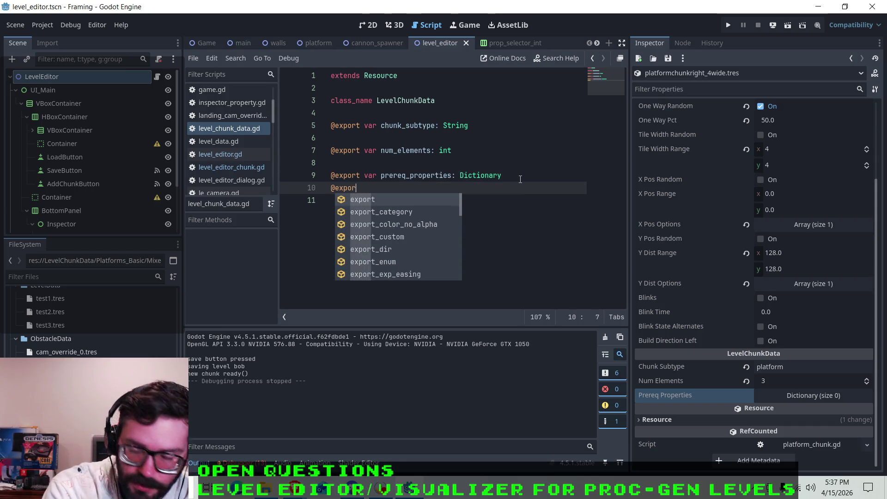
text(r)
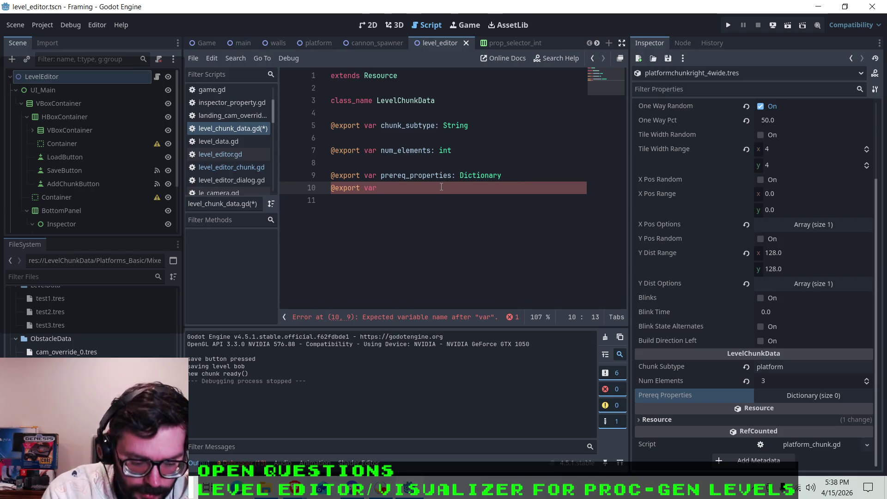
text(pre)
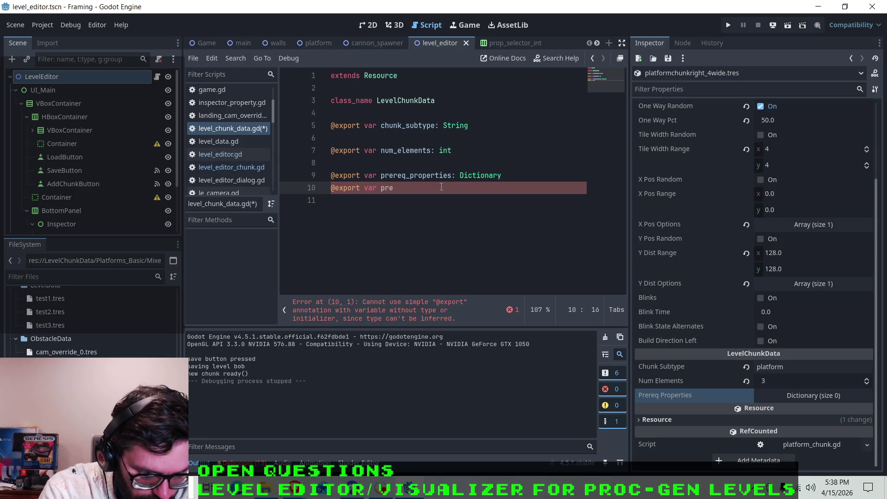
text(req)
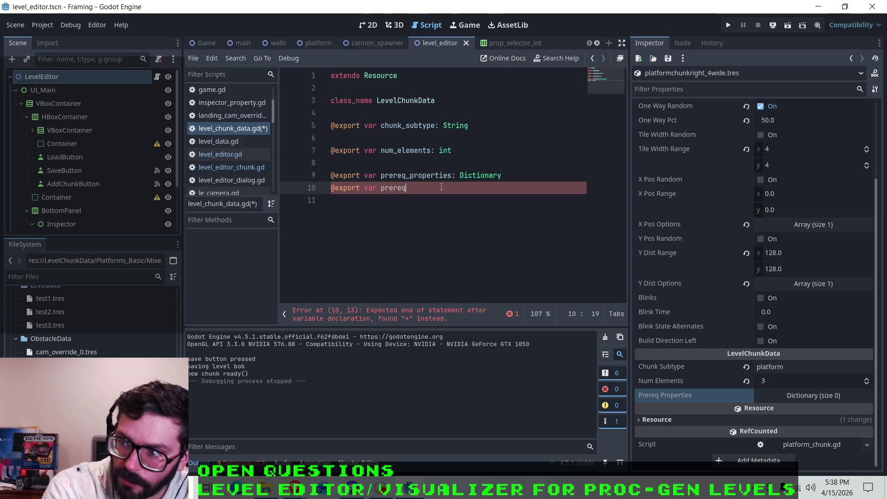
text(_values: )
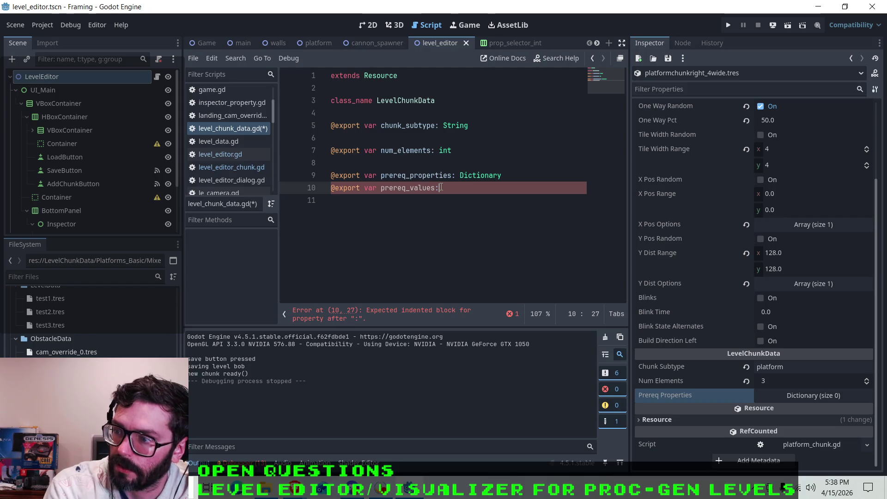
text(Array)
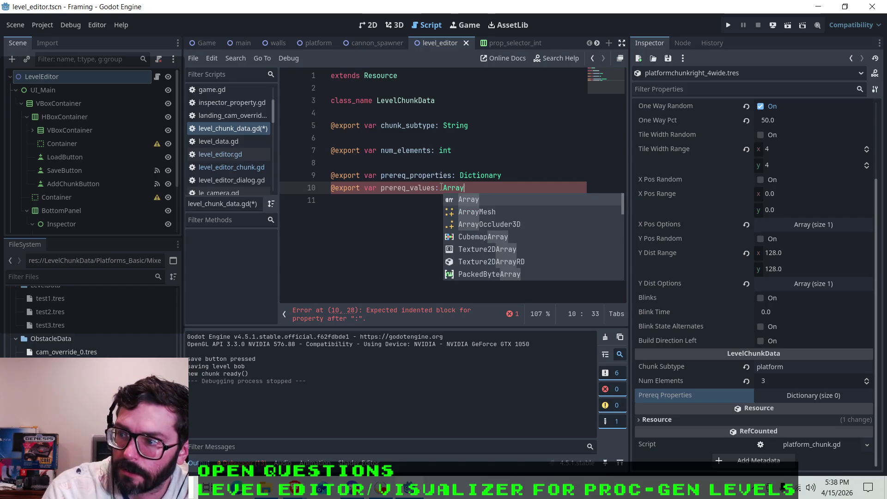
key(Escape)
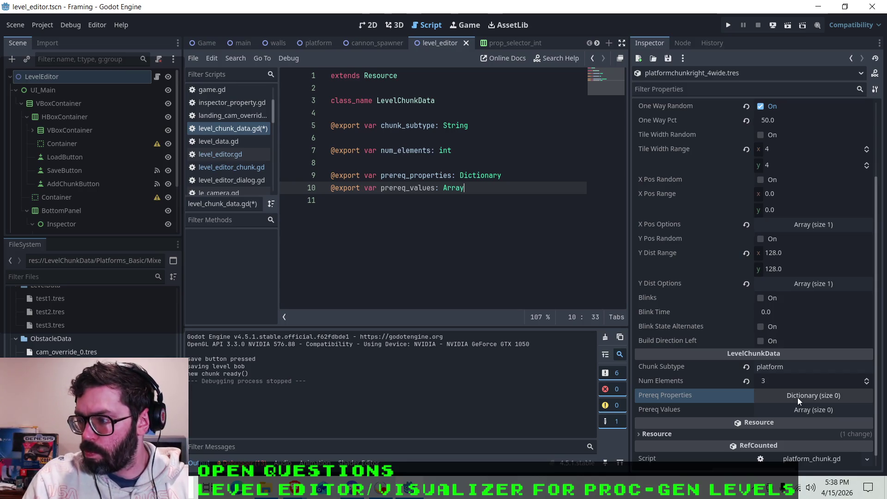
click(791, 398)
Expand the empty Prereq Values array and select the Dictionary type on line 9.
click(814, 462)
scroll(791, 399, down, 2)
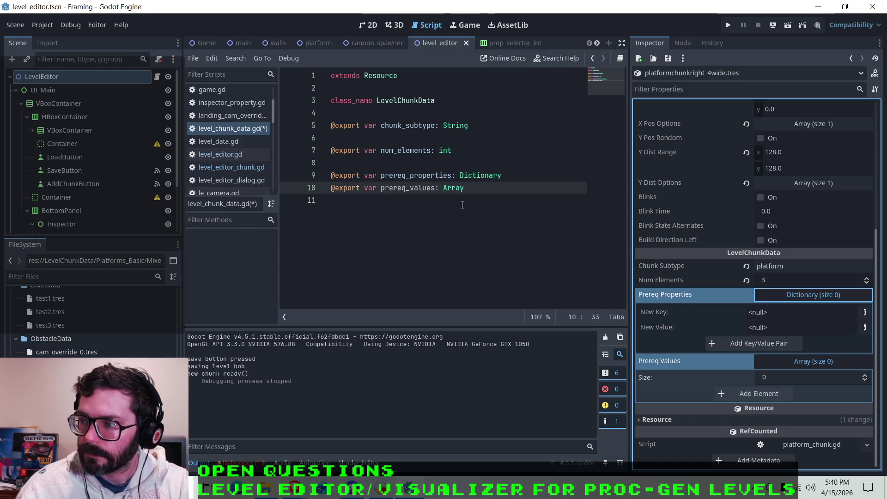
click(449, 176)
drag(461, 176, 510, 177)
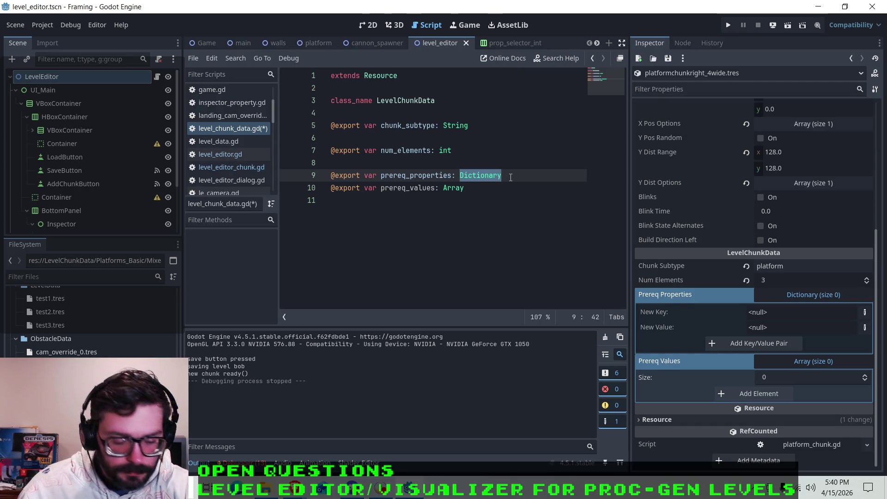
Change prereq_properties' type on line 9 from Dictionary to Array.
text(Array)
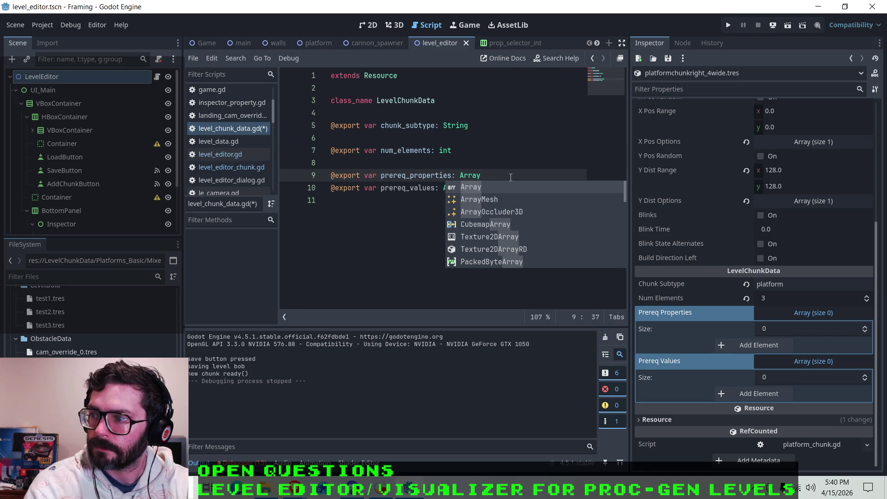
key(Return)
key(Return)
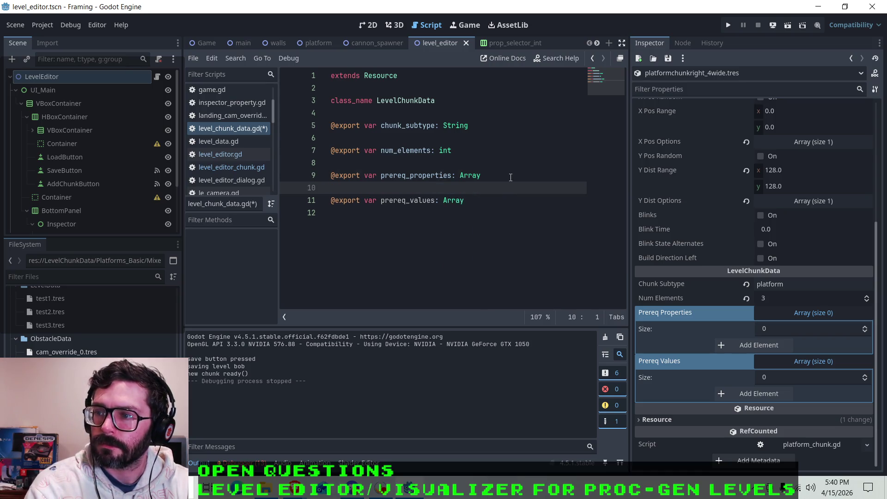
text(@)
text(xport)
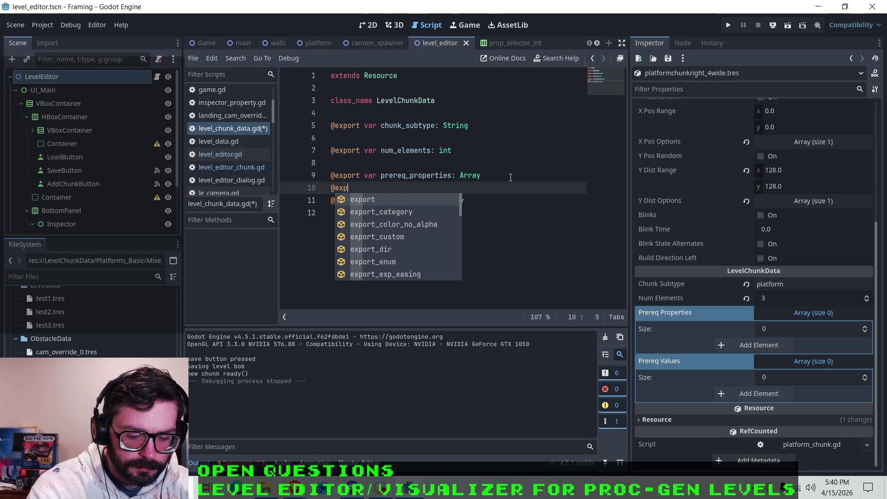
key(BackSpace)
key(BackSpace)
key(BackSpace)
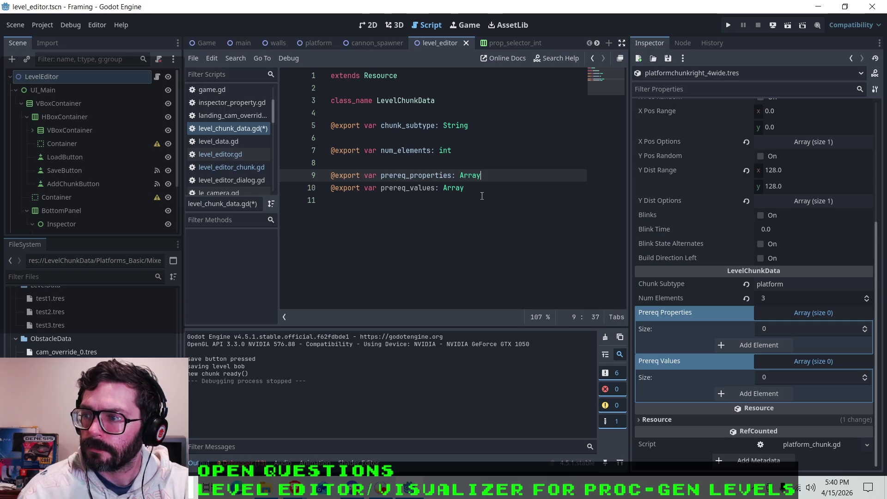
click(480, 189)
key(Return)
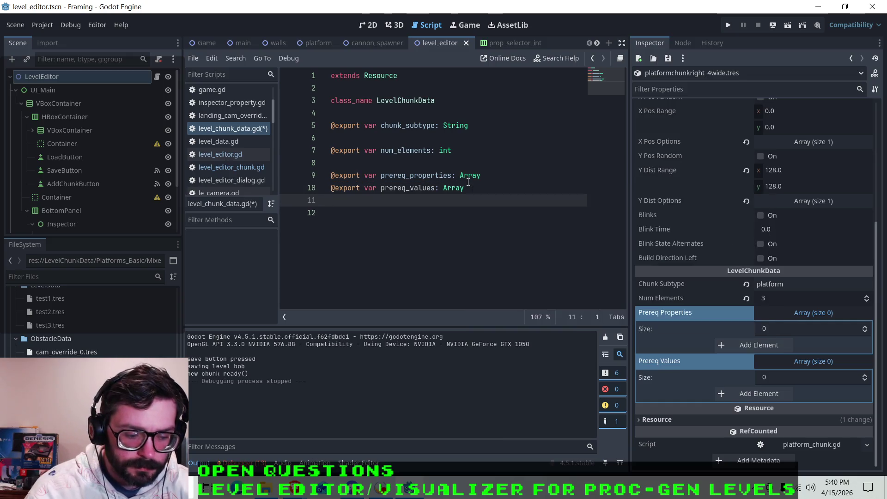
text(@export)
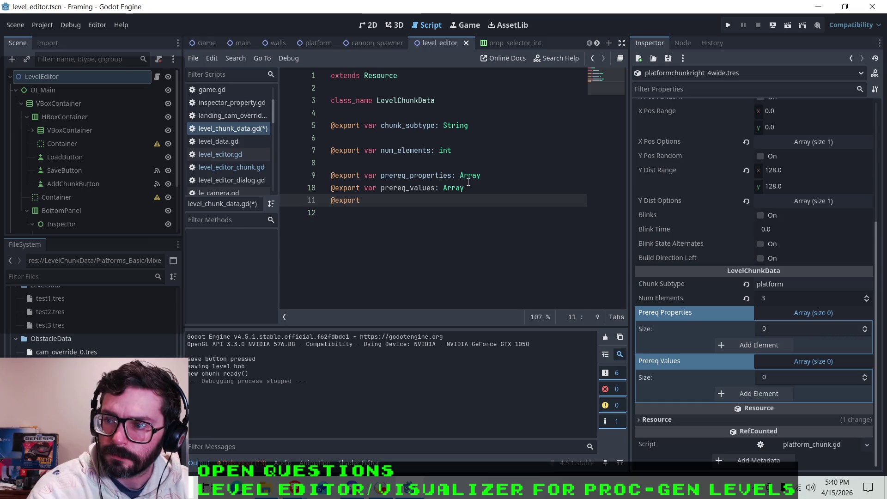
text( var )
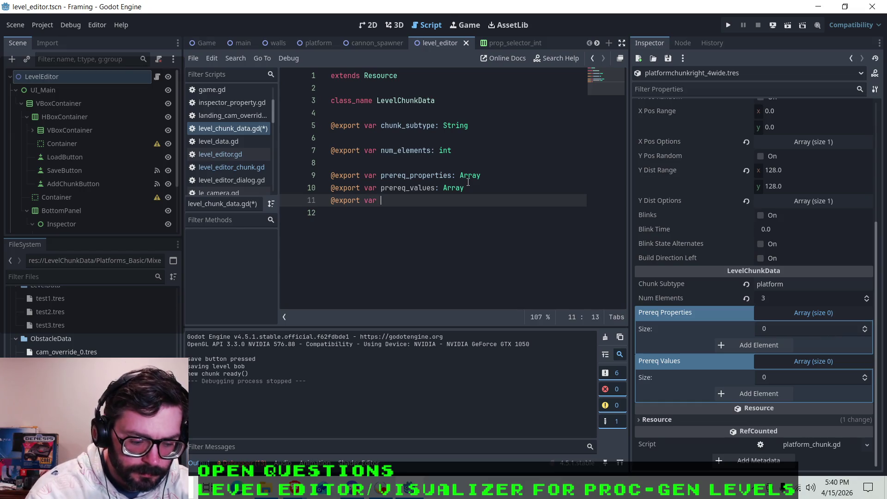
text(prere)
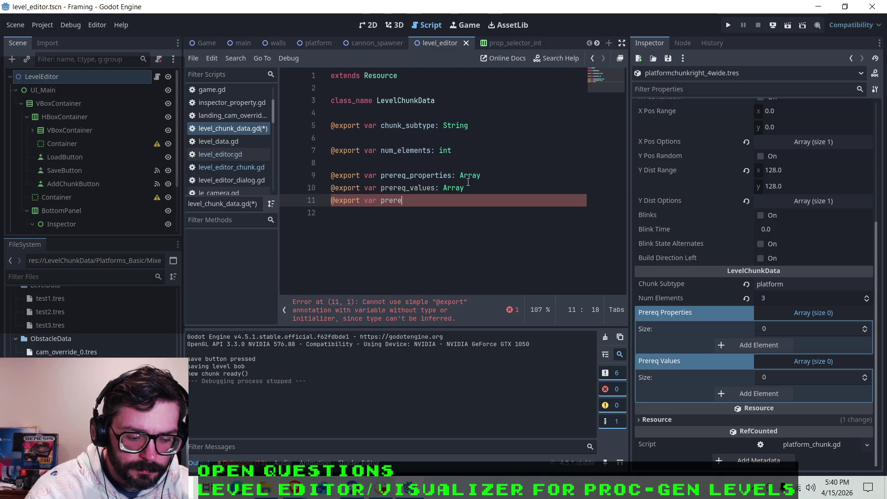
text(q_)
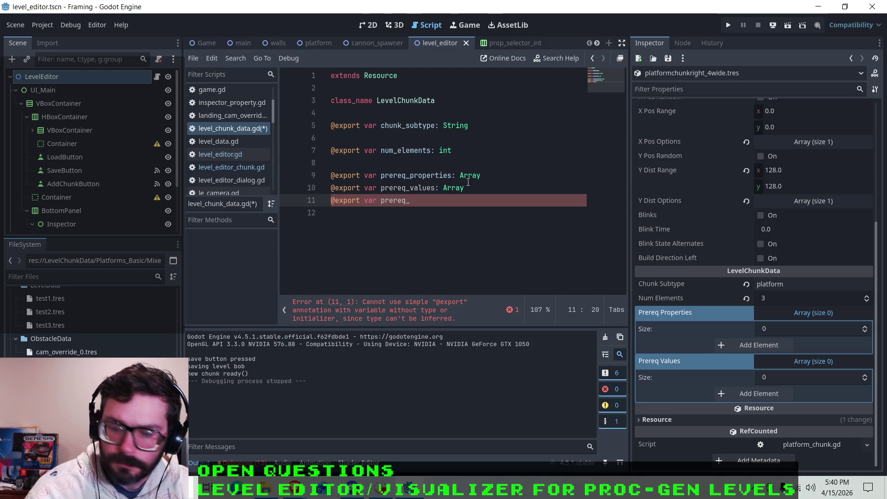
text(dependents: )
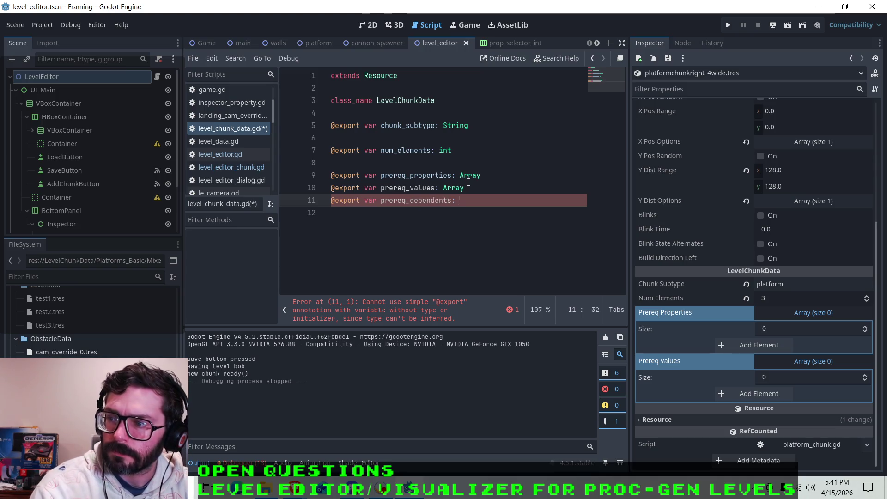
text(Array)
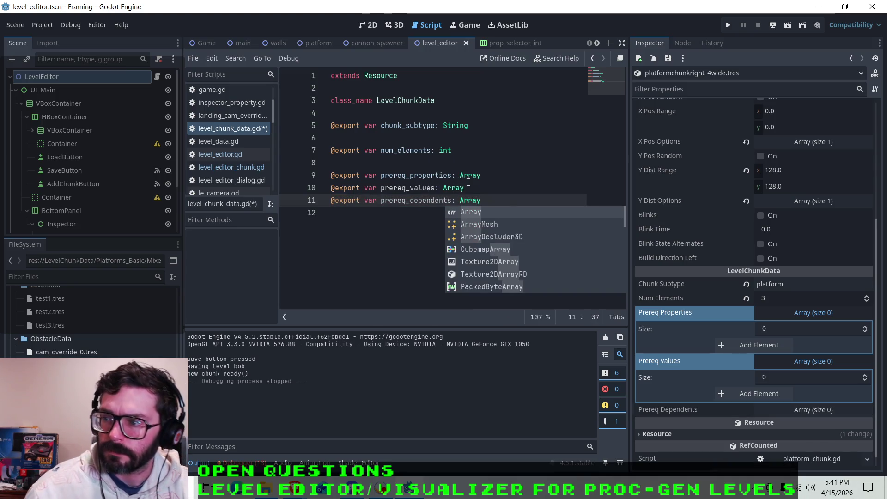
click(509, 203)
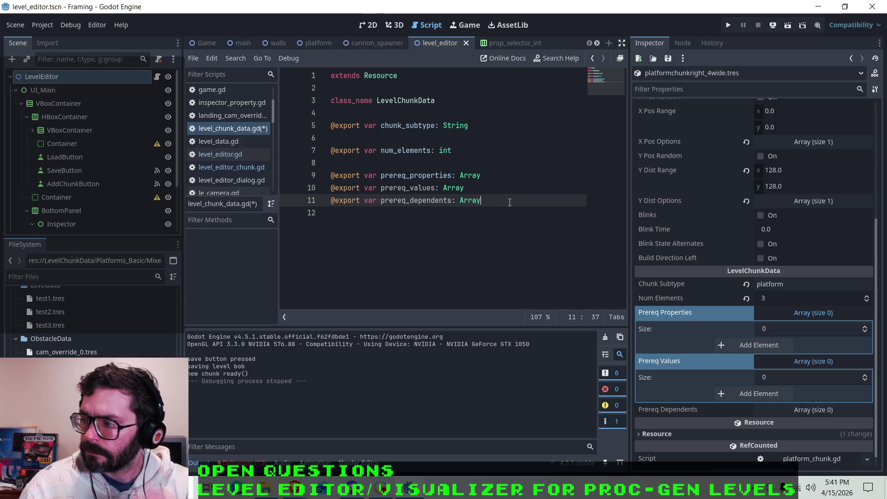
Type prereq_properties as Array[String], fix the mistyped bracket, and save the script.
click(488, 175)
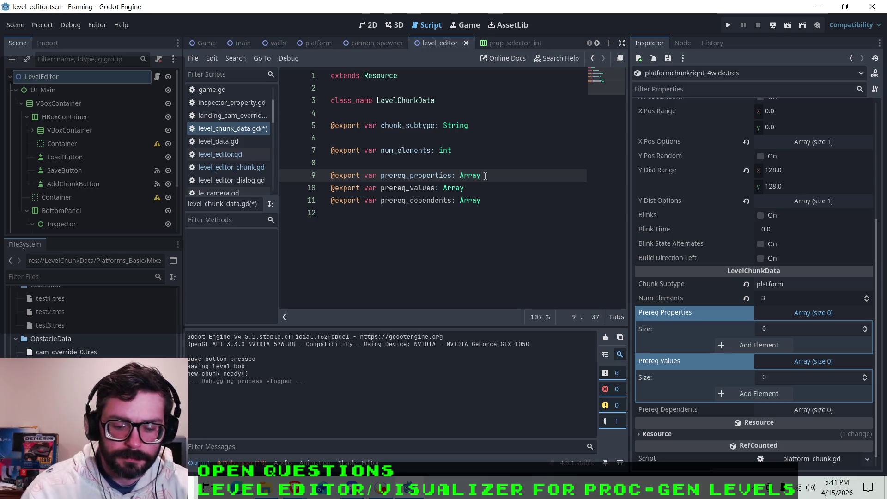
text([String)
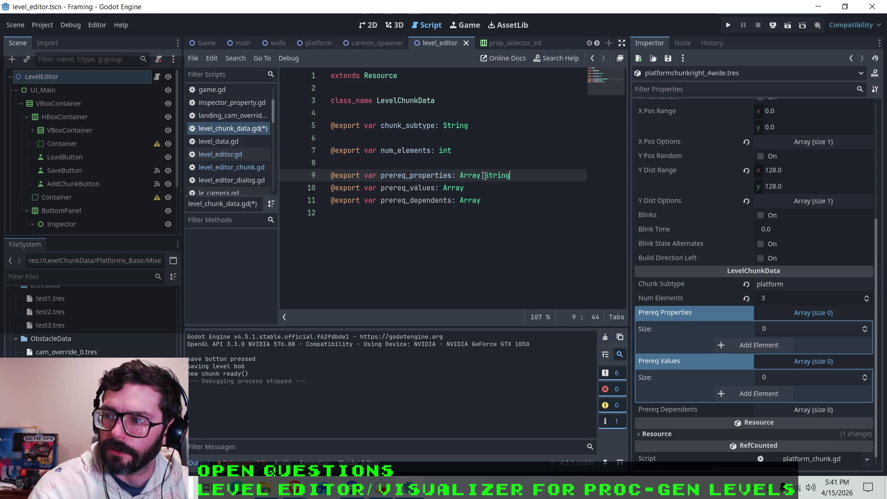
text(])
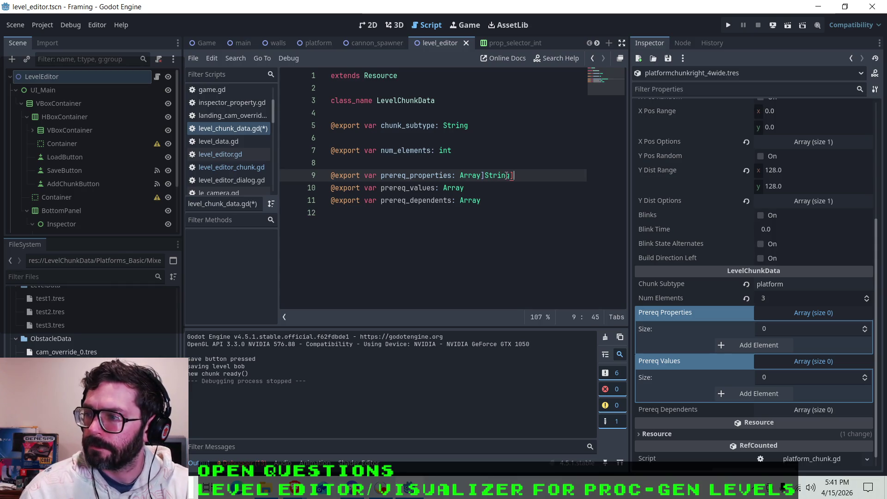
click(485, 175)
key(BackSpace)
text([)
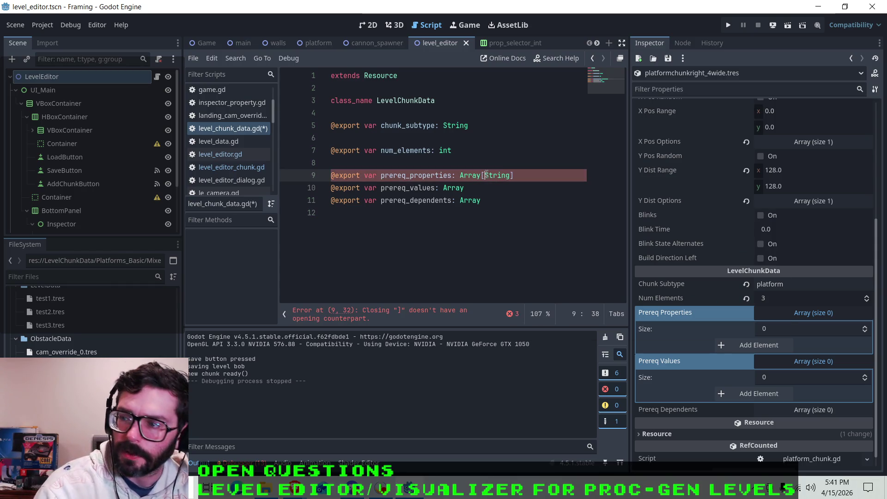
click(487, 191)
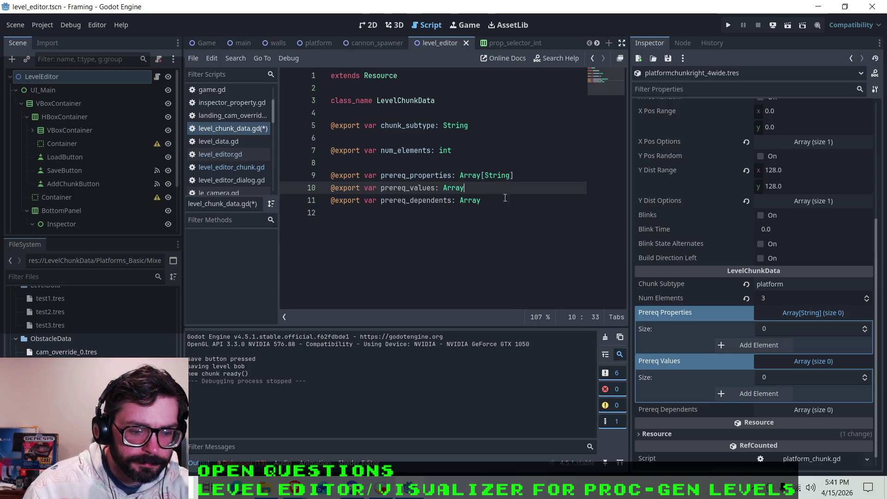
scroll(486, 194, up, 1)
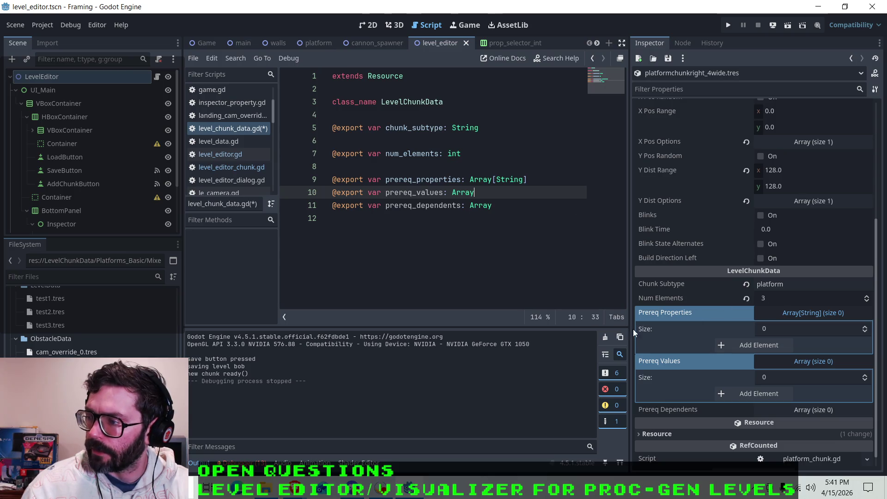
click(512, 206)
key(ctrl+s)
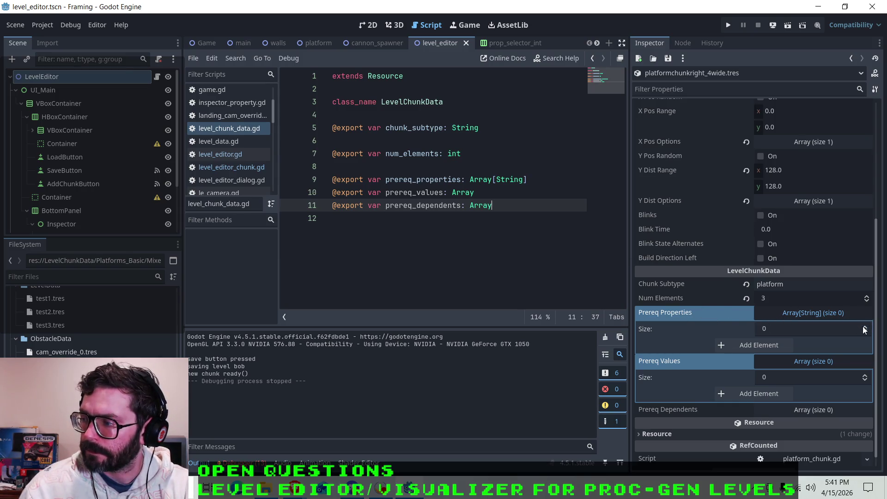
scroll(705, 306, up, 2)
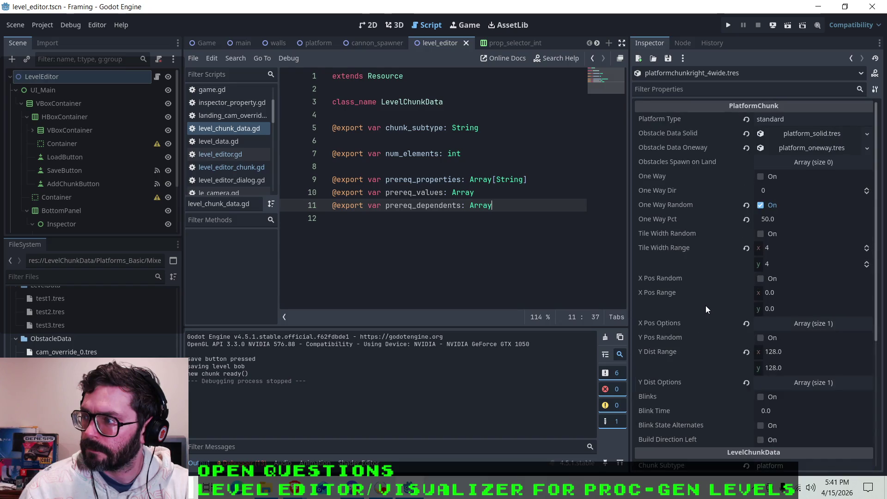
Set Prereq Properties to size 1 with the entry 'blinks'.
scroll(706, 306, down, 3)
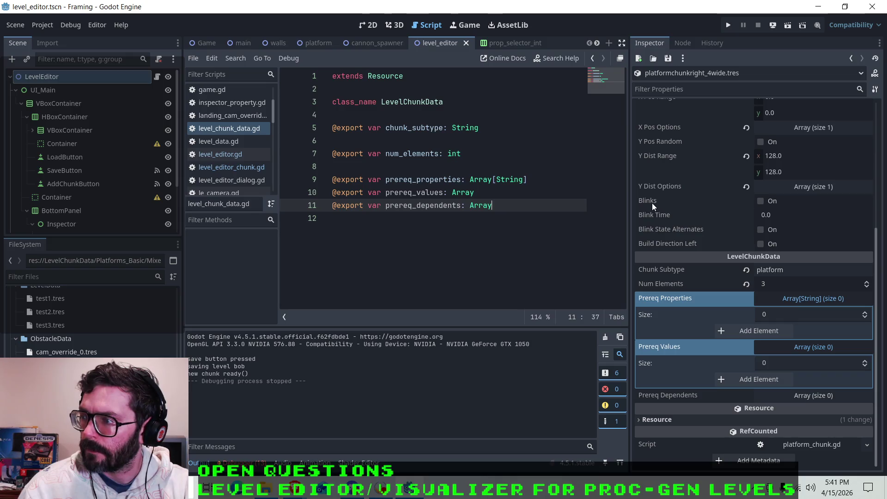
click(866, 314)
click(782, 331)
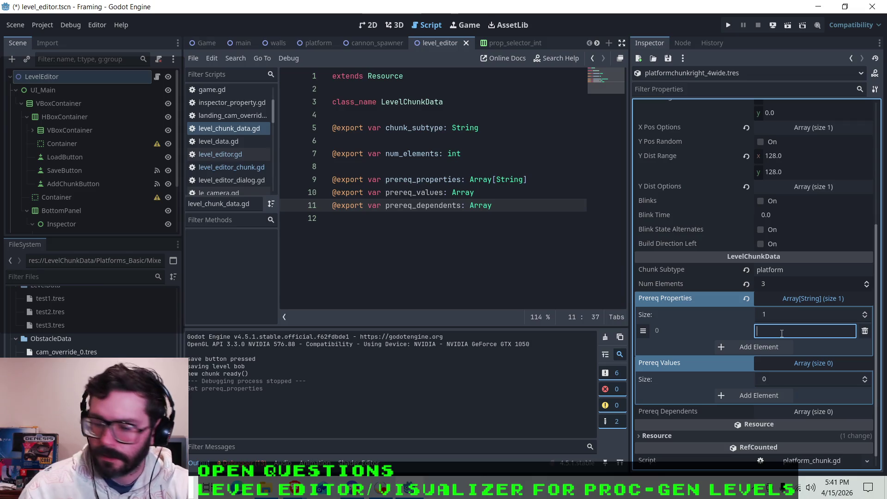
text(blinks)
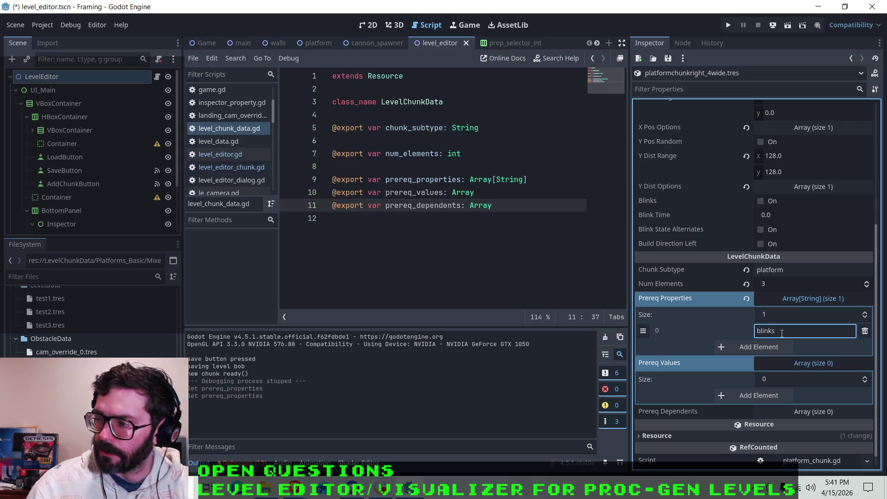
click(487, 197)
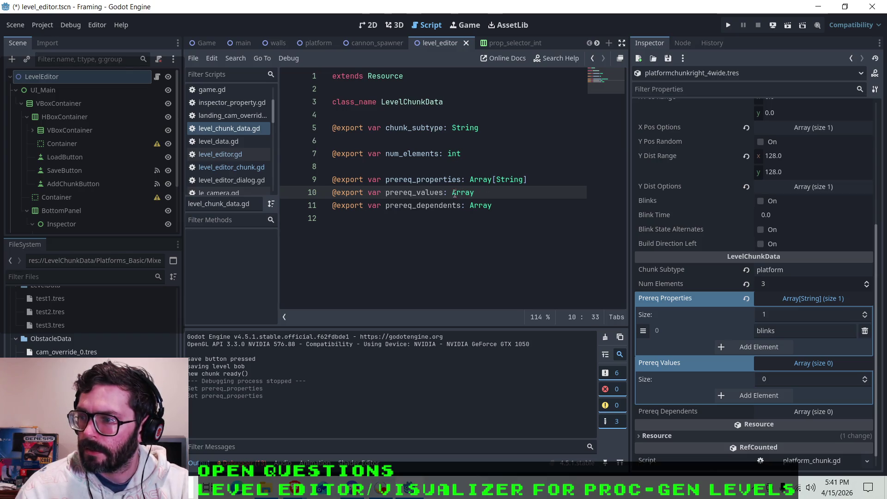
Add one empty element to Prereq Values in the Inspector.
shift+click(416, 193)
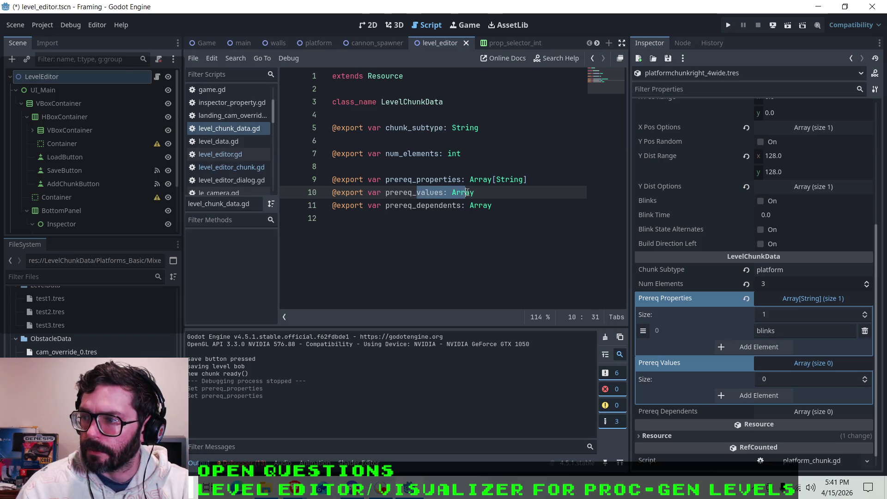
drag(475, 193, 453, 194)
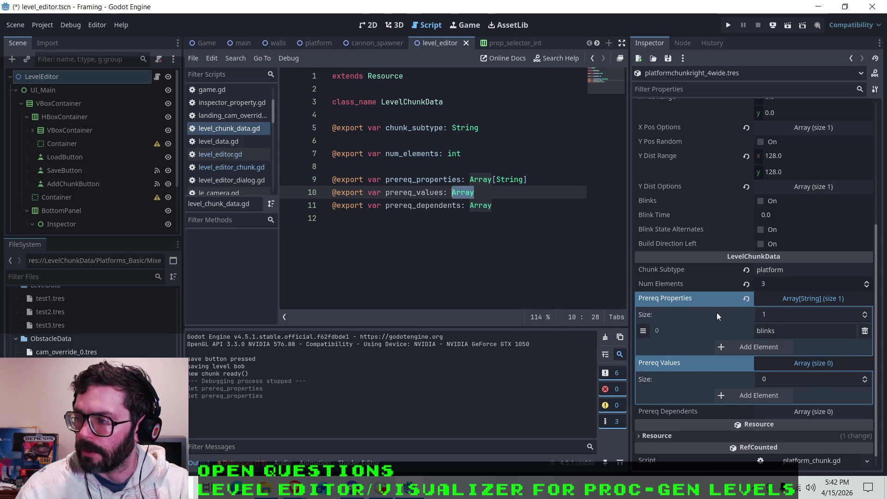
scroll(717, 313, down, 1)
click(864, 361)
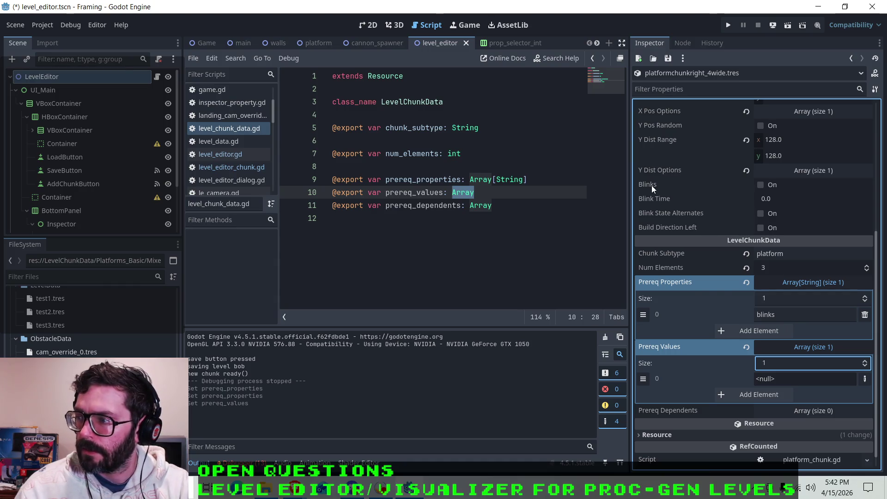
Make the single Prereq Values element a bool and switch it On.
mouse_move(652, 185)
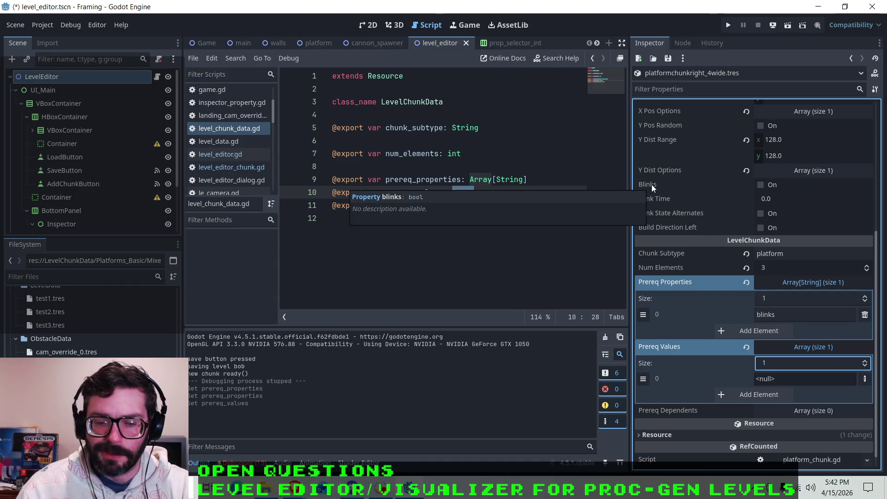
scroll(816, 372, down, 1)
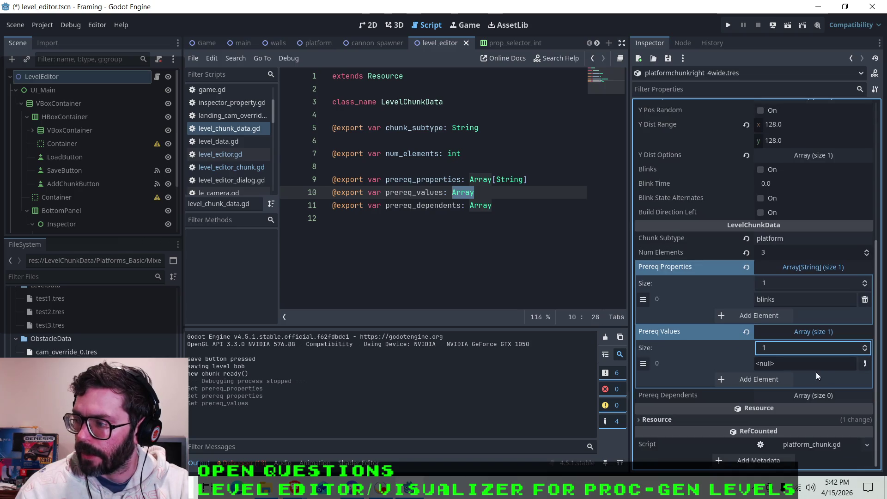
click(864, 365)
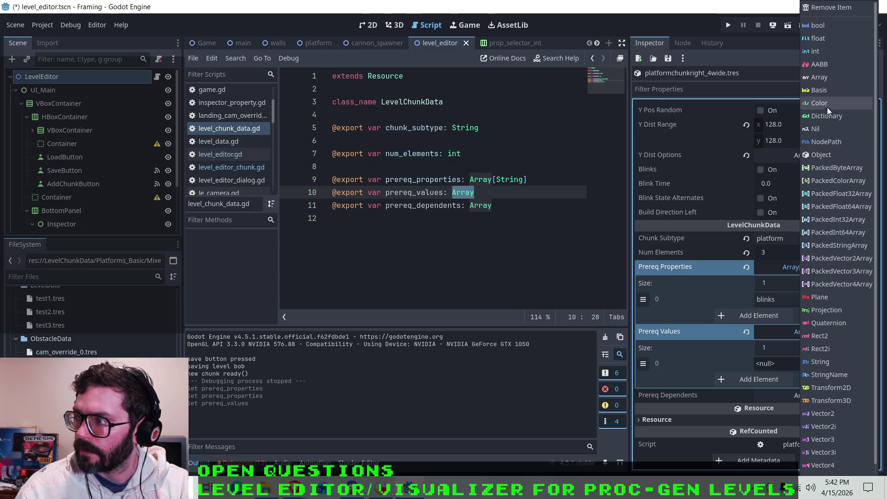
click(827, 27)
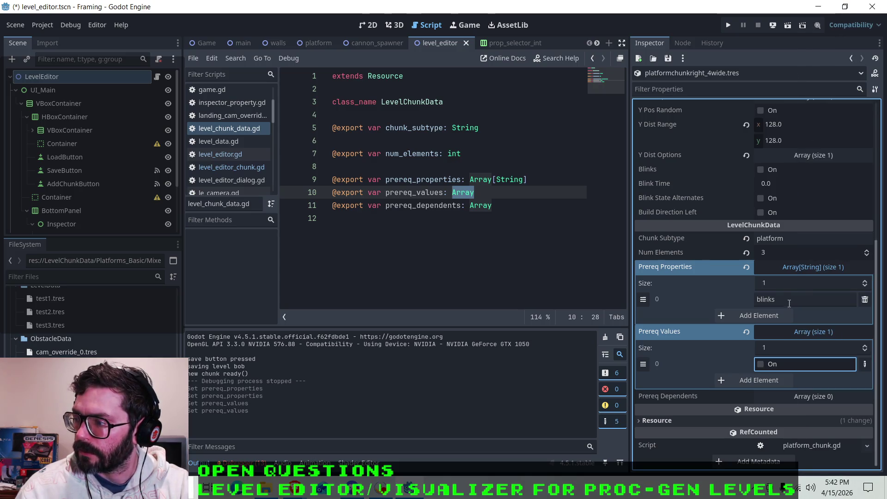
click(761, 365)
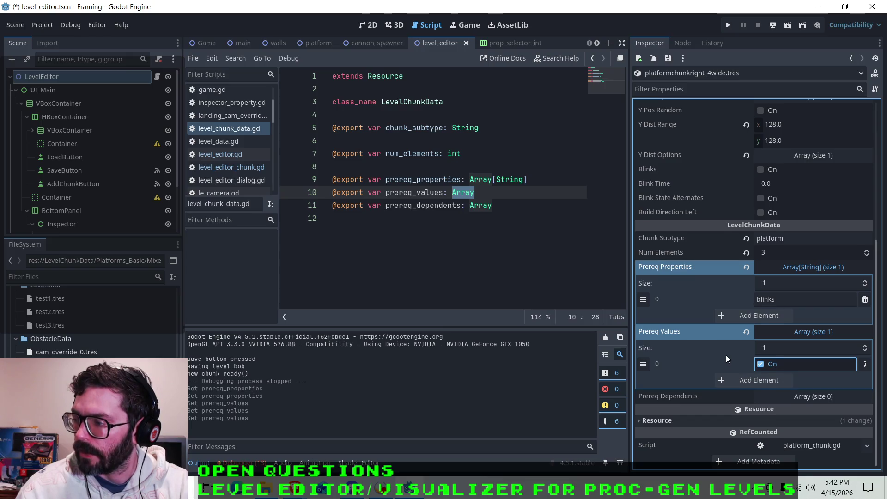
click(808, 395)
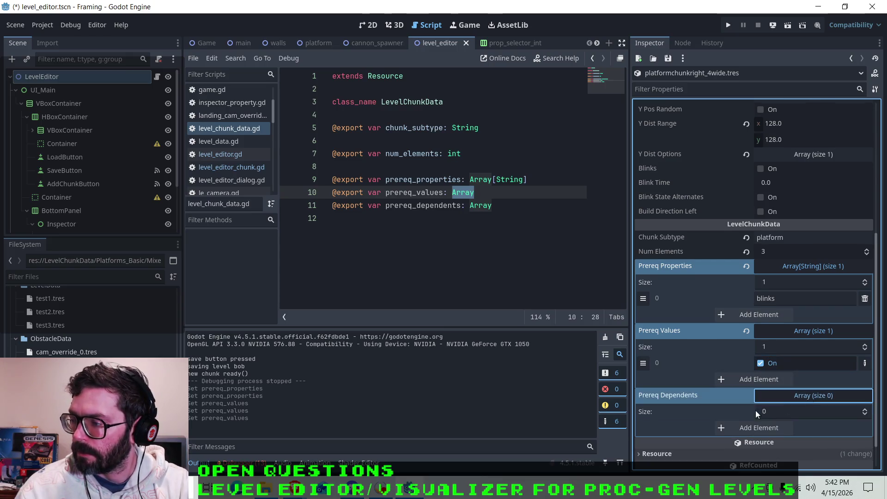
click(865, 409)
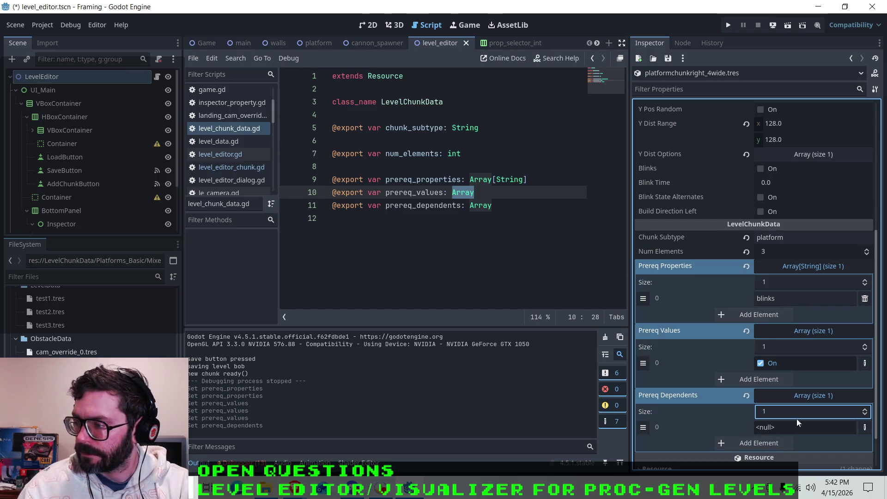
click(865, 428)
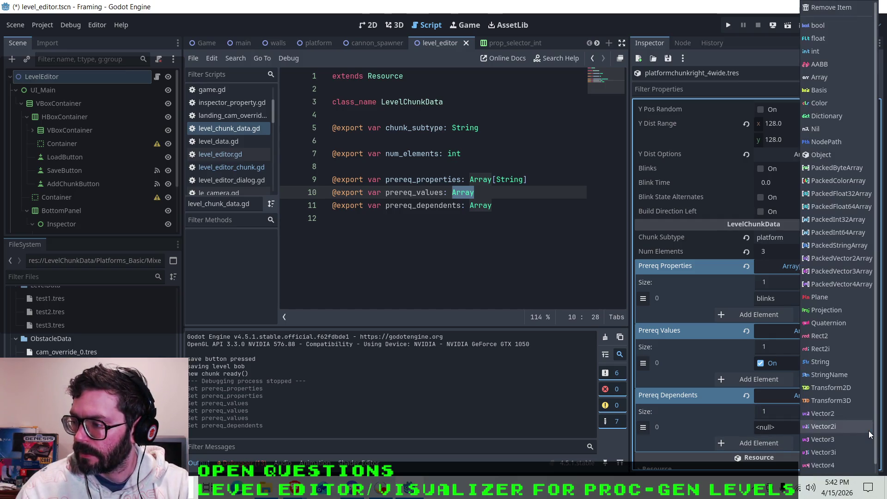
click(819, 75)
click(793, 429)
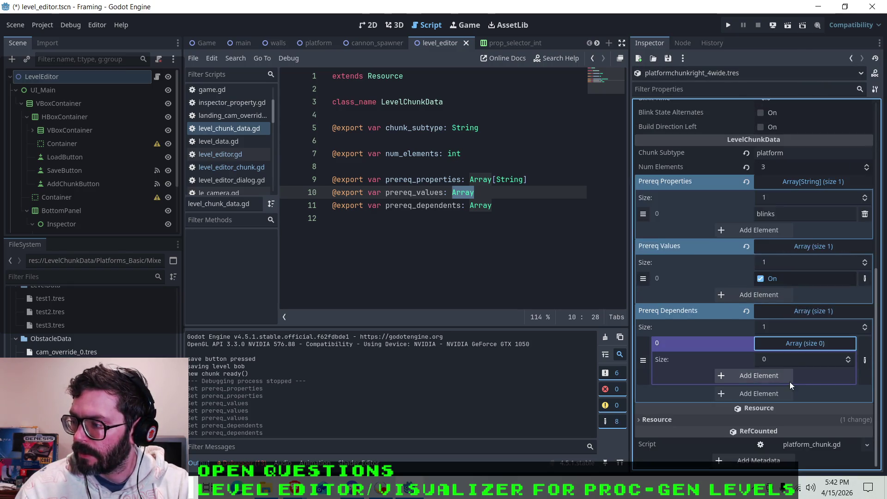
click(849, 358)
click(849, 359)
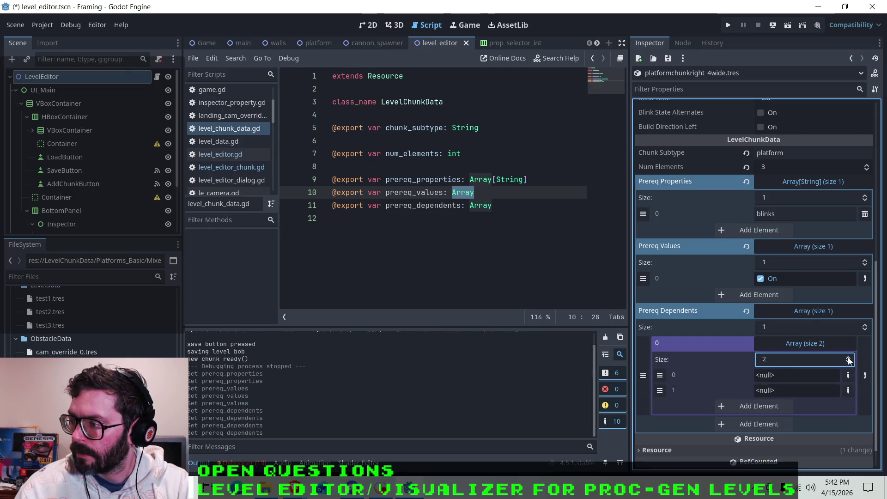
click(847, 348)
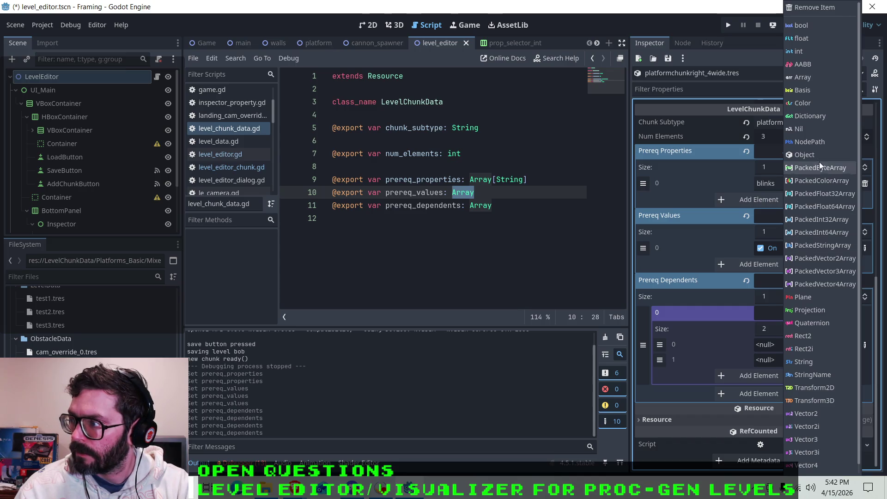
click(709, 301)
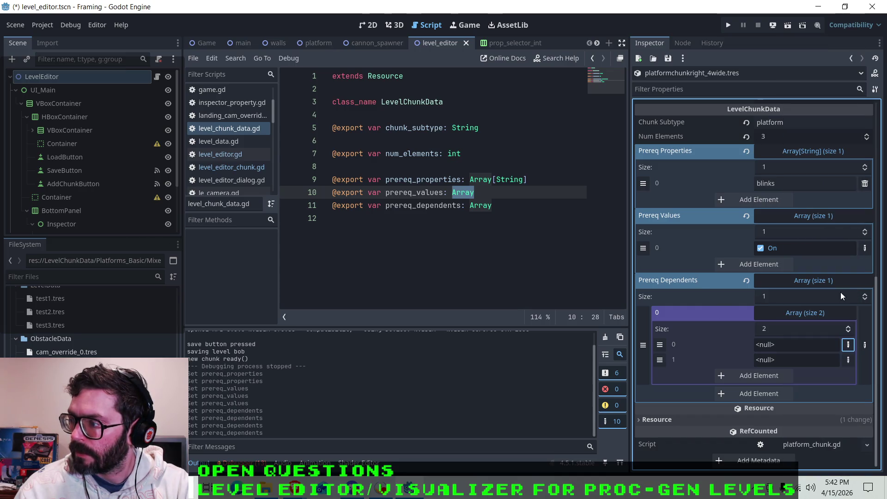
click(865, 299)
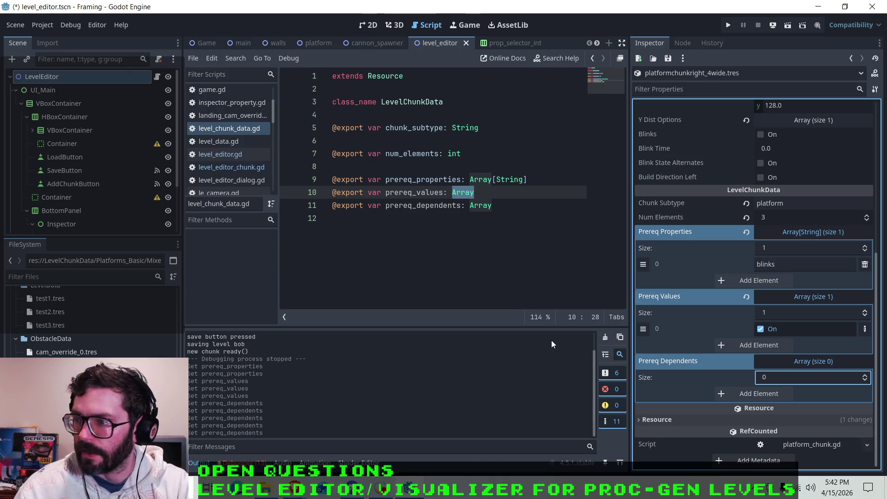
click(506, 204)
Change prereq_dependents on line 11 to Array[Array], removing the unsupported inner [String] type.
text([Array)
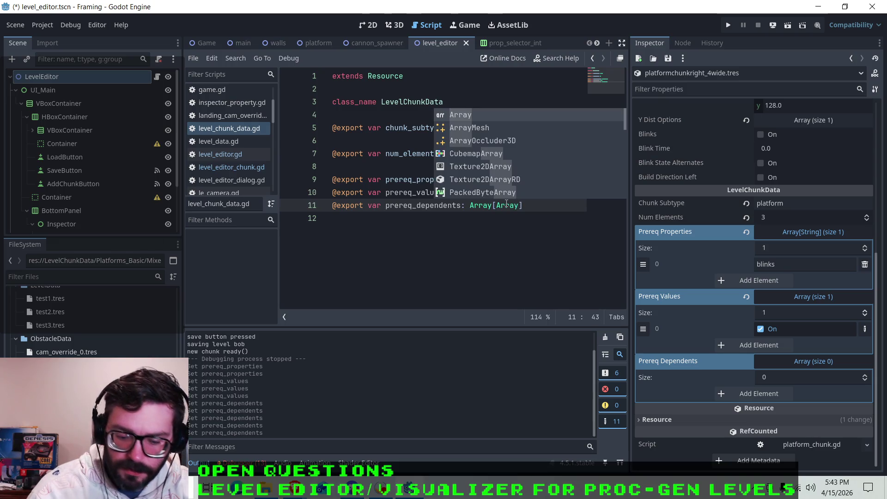
text([String)
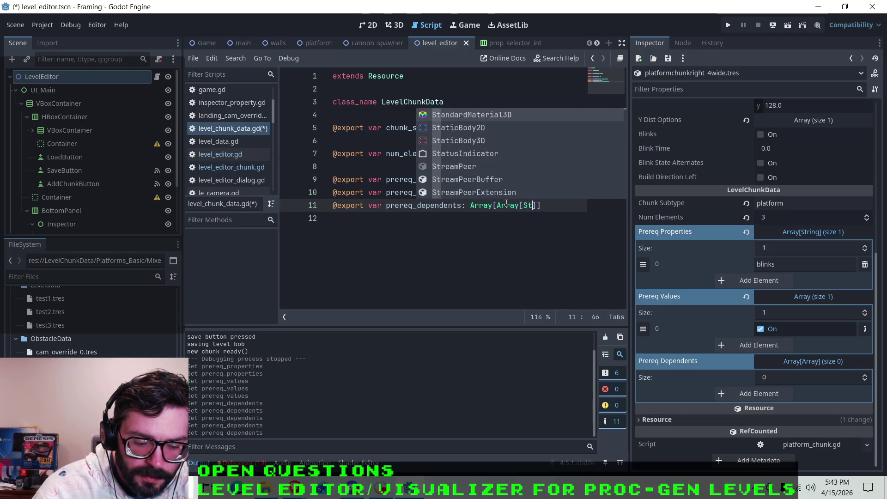
key(Escape)
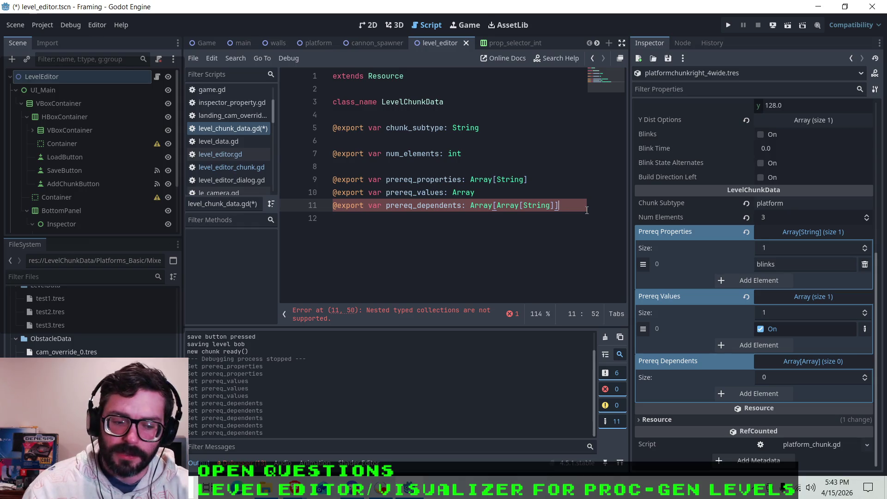
key(Left)
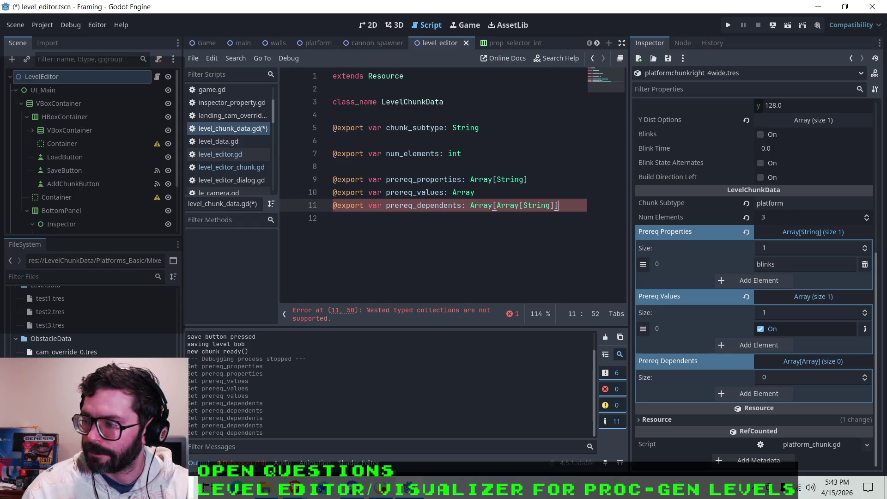
key(BackSpace)
key(BackSpace)
key(BackSpace)
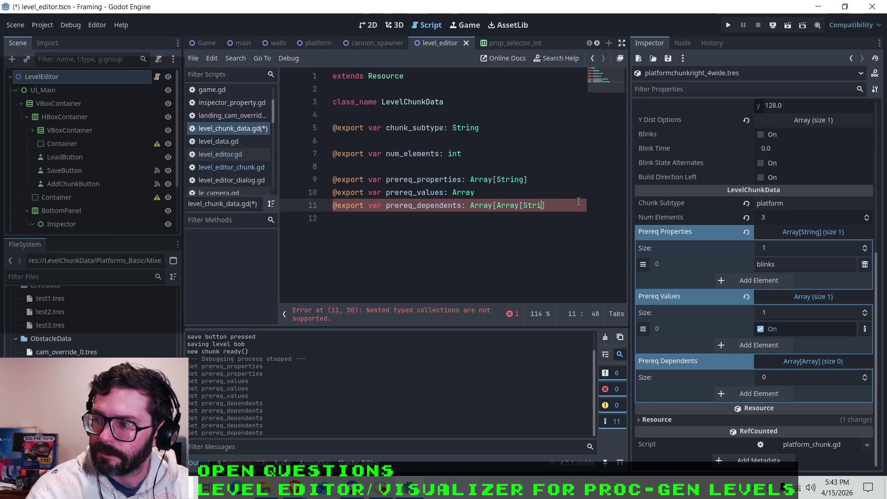
text(])
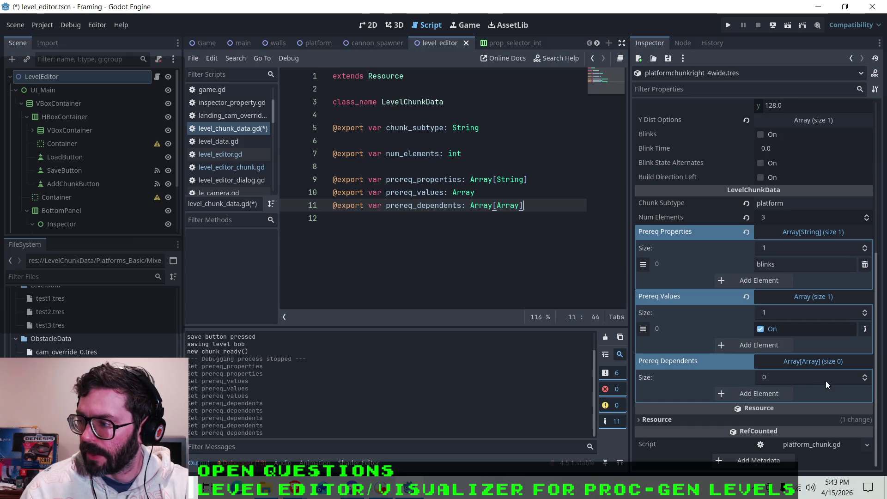
Add one Prereq Dependents entry holding a nested array of two String elements.
click(863, 378)
click(834, 395)
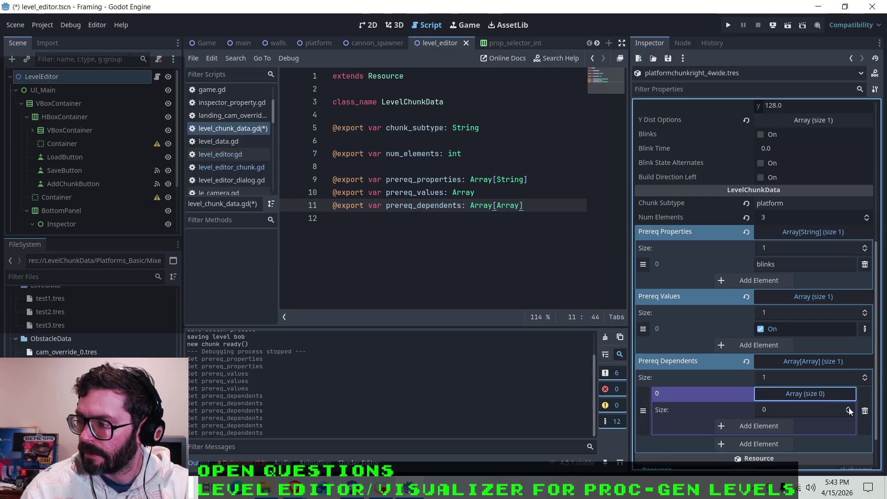
click(849, 408)
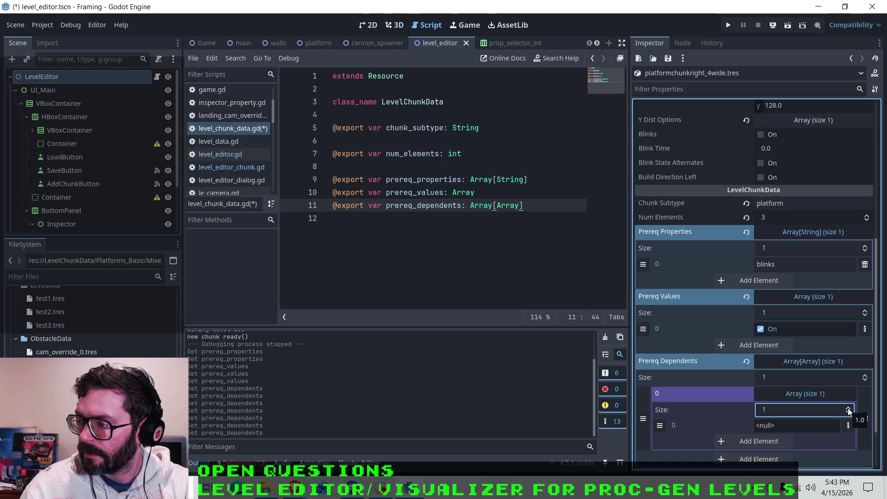
click(849, 408)
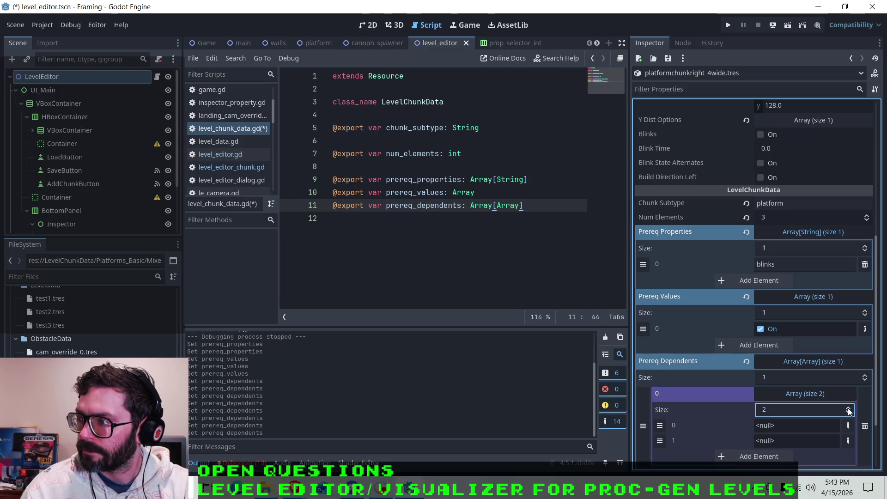
scroll(766, 383, down, 2)
click(849, 379)
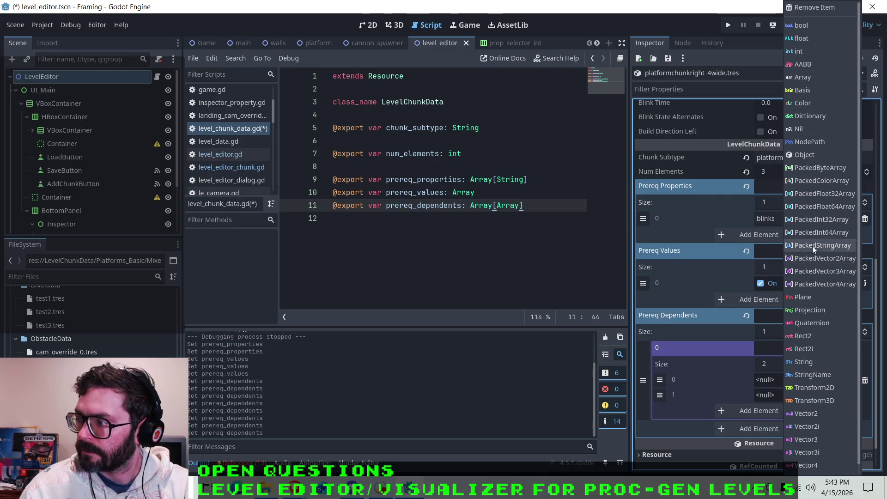
click(796, 362)
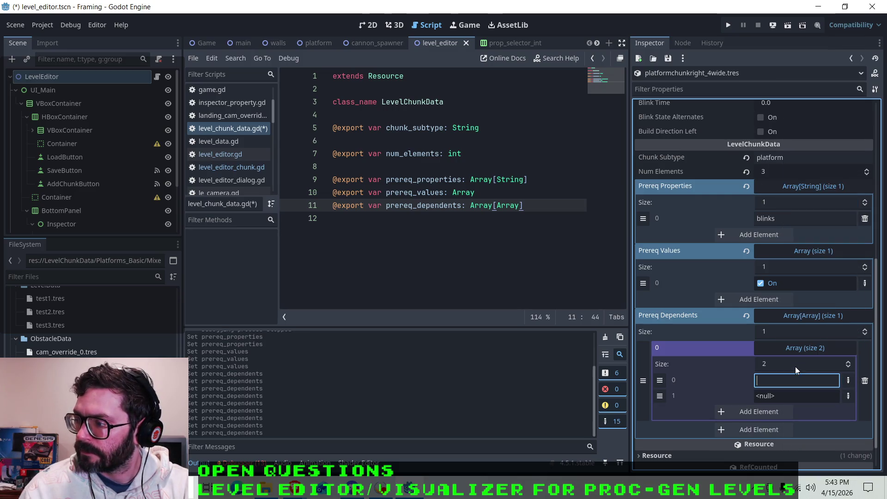
click(848, 396)
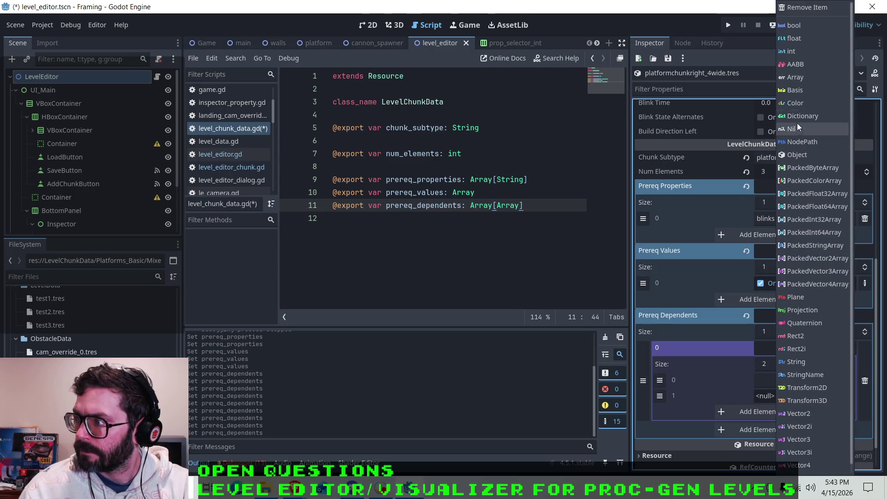
click(809, 362)
Fill the two strings with blink_time and blink_state_alternates, then save.
click(767, 381)
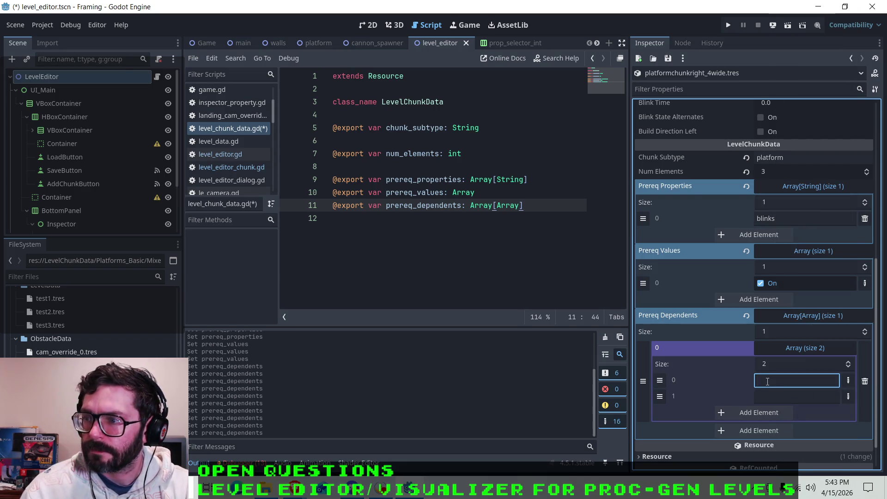
scroll(689, 217, up, 2)
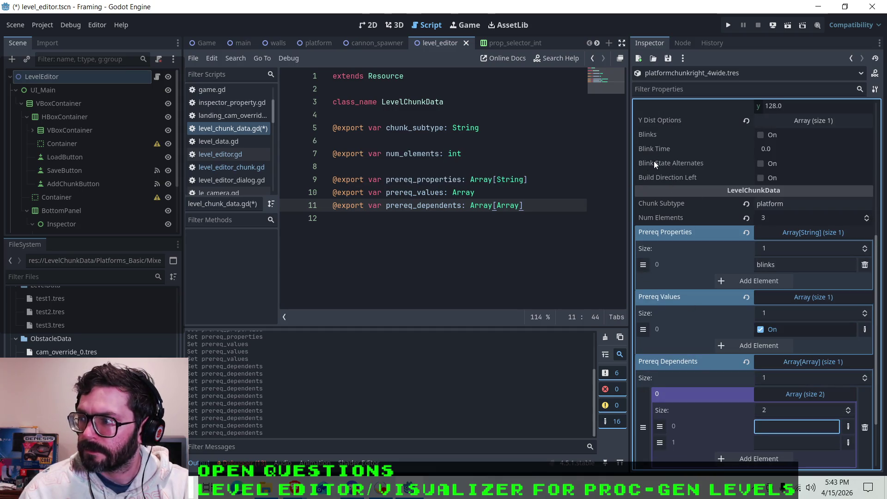
scroll(777, 353, down, 2)
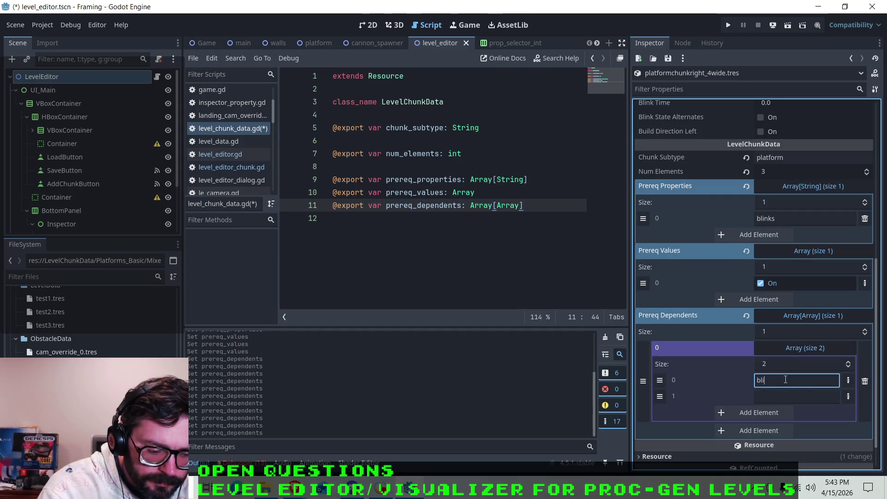
text(blink_time)
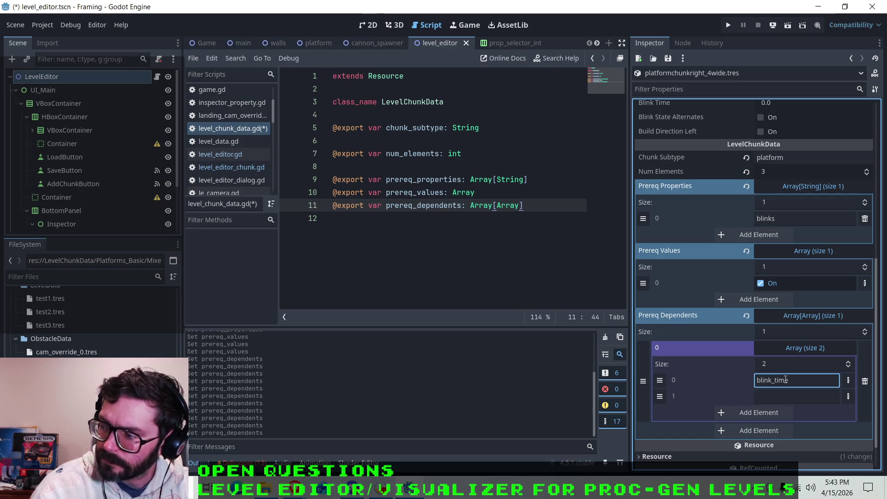
click(769, 391)
text(blink_state)
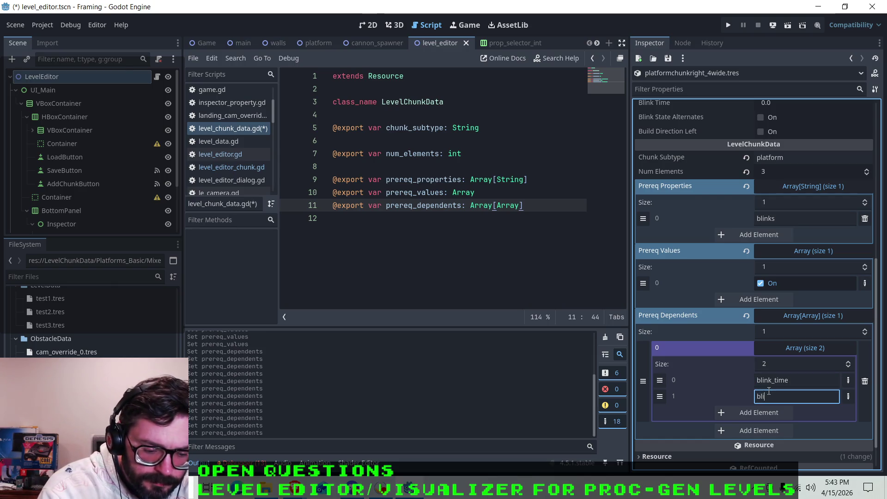
text(_alternates)
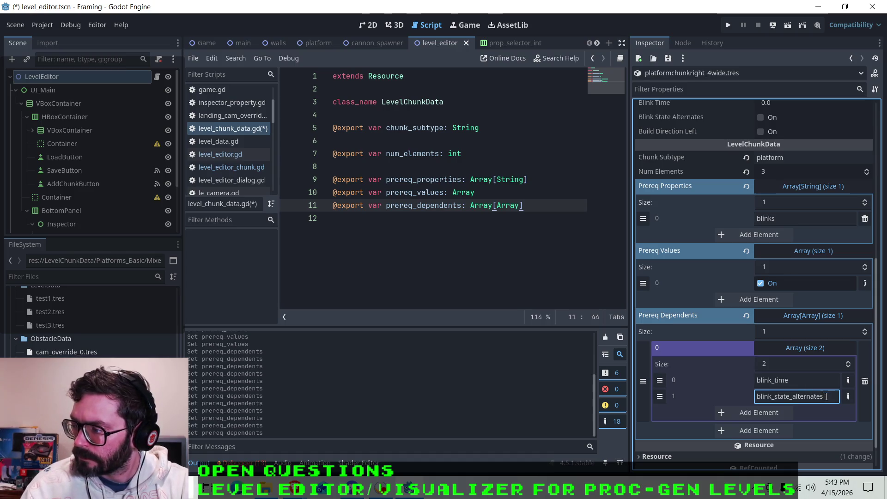
key(ctrl+s)
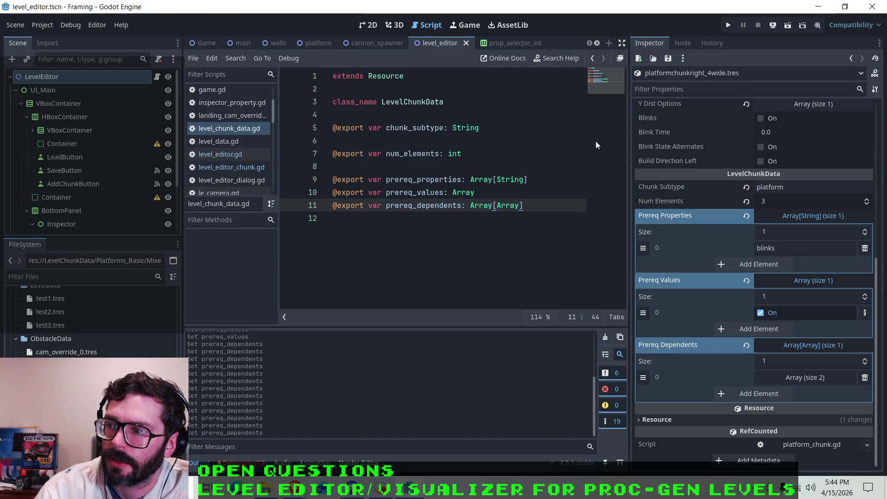
Review the three prereq declarations on lines 9–11 of level_chunk_data.gd.
drag(534, 205, 382, 180)
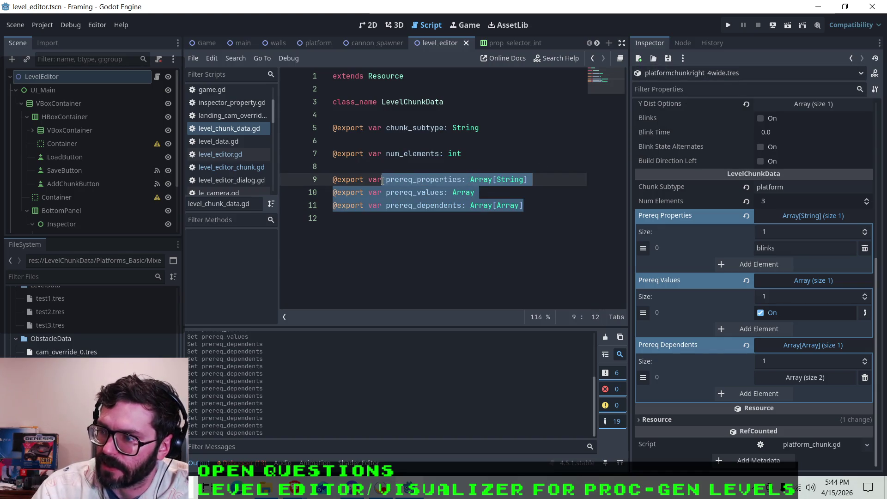
click(521, 205)
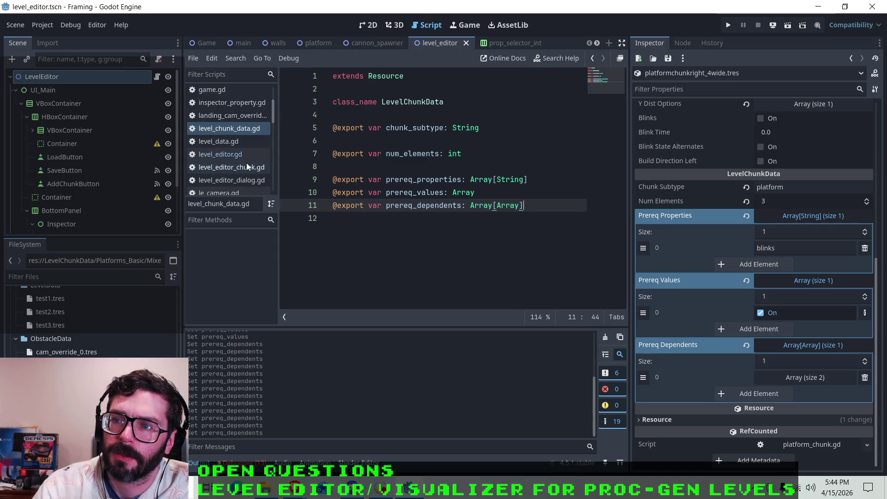
scroll(227, 155, down, 2)
scroll(224, 150, down, 3)
Open platform_chunk.gd and look over the blank lines after its obstacle declarations.
click(232, 162)
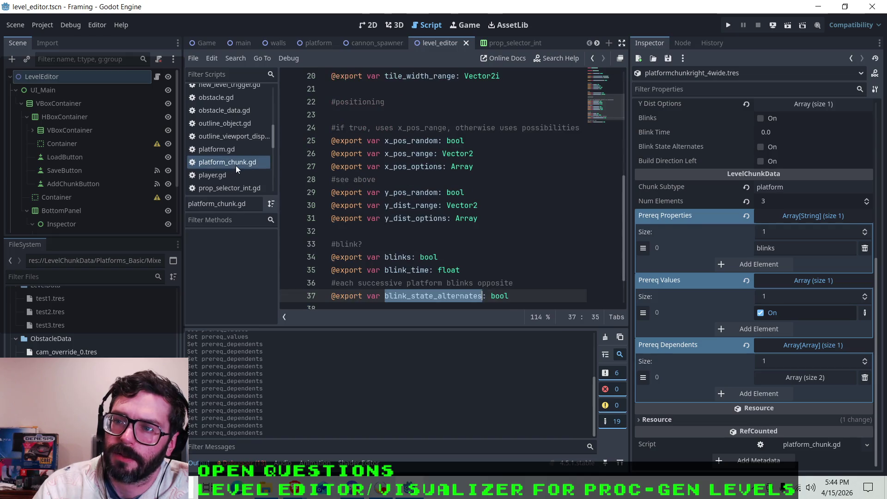
scroll(380, 157, up, 6)
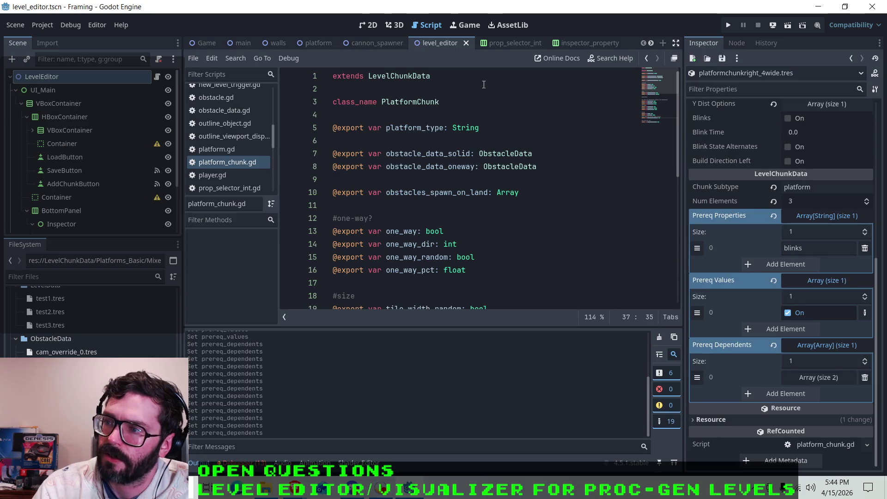
click(389, 148)
key(Down)
key(Down)
key(Down)
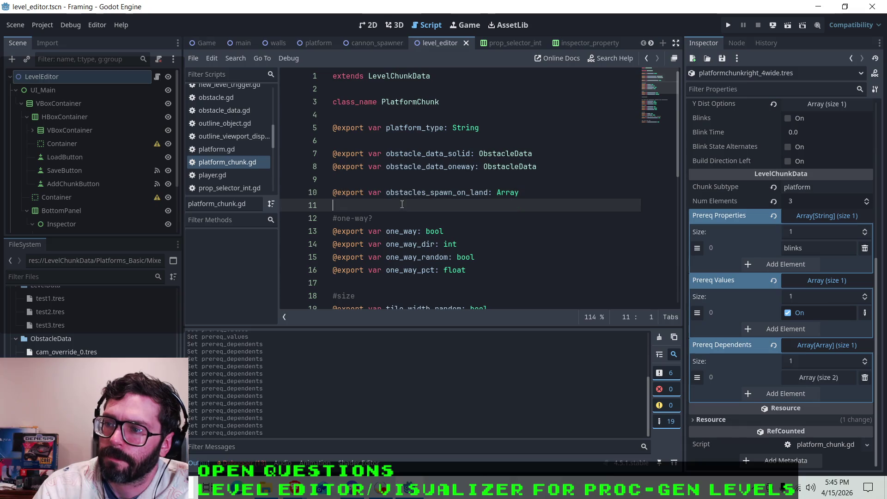
key(Up)
key(Up)
key(Down)
key(Down)
key(Up)
key(Up)
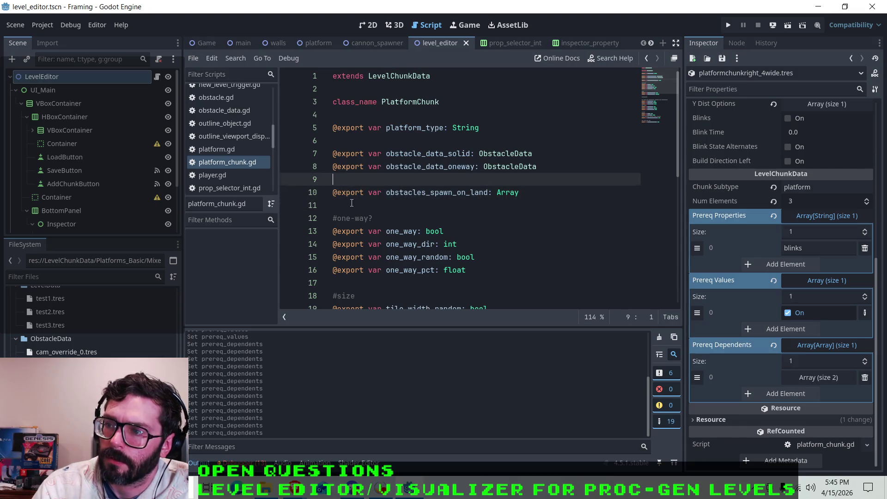
key(Down)
key(Down)
key(Up)
key(Up)
key(Down)
key(Down)
key(Up)
key(Up)
key(Down)
key(Down)
key(Up)
key(Up)
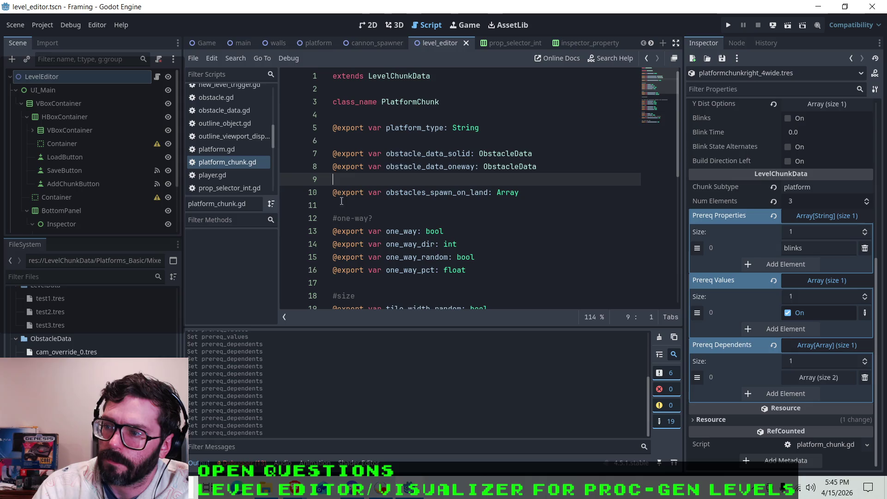
key(Down)
key(Down)
scroll(351, 197, down, 1)
scroll(352, 197, down, 6)
scroll(385, 194, up, 7)
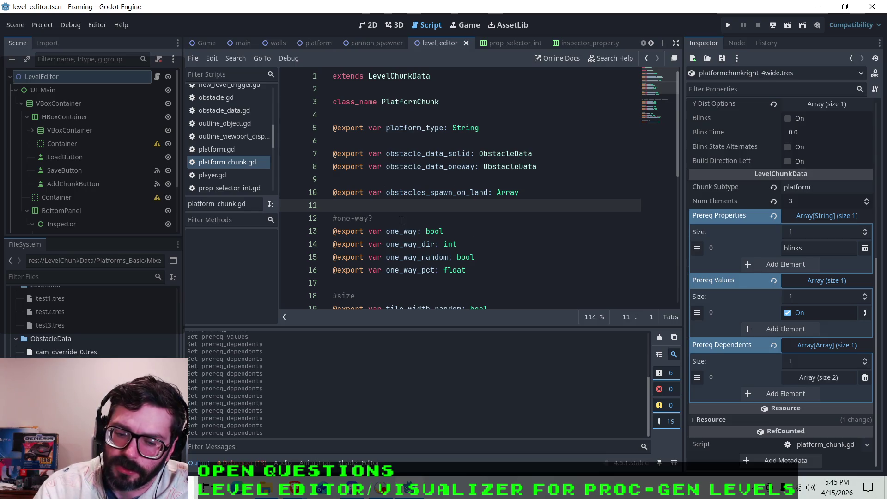
Check the browser windows in the taskbar, then place the caret after the #one-way? comment.
click(345, 136)
click(345, 117)
click(346, 135)
click(345, 117)
click(346, 135)
click(345, 117)
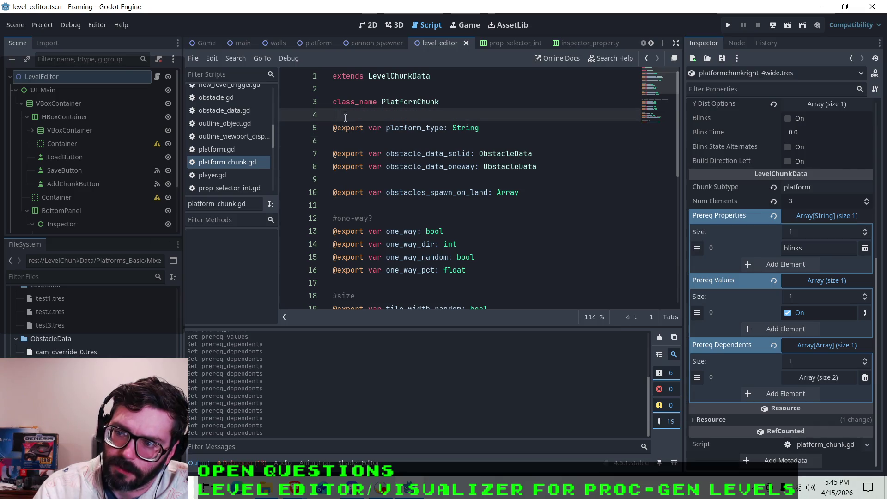
key(Down)
key(Down)
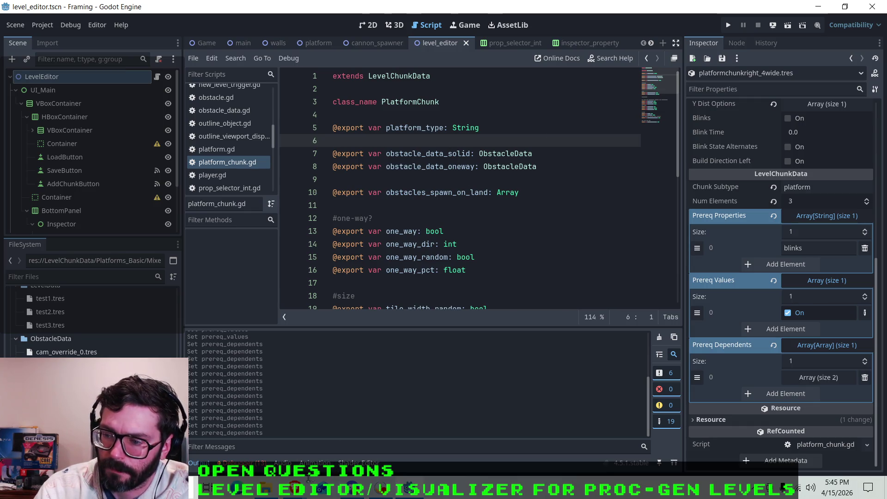
mouse_move(308, 481)
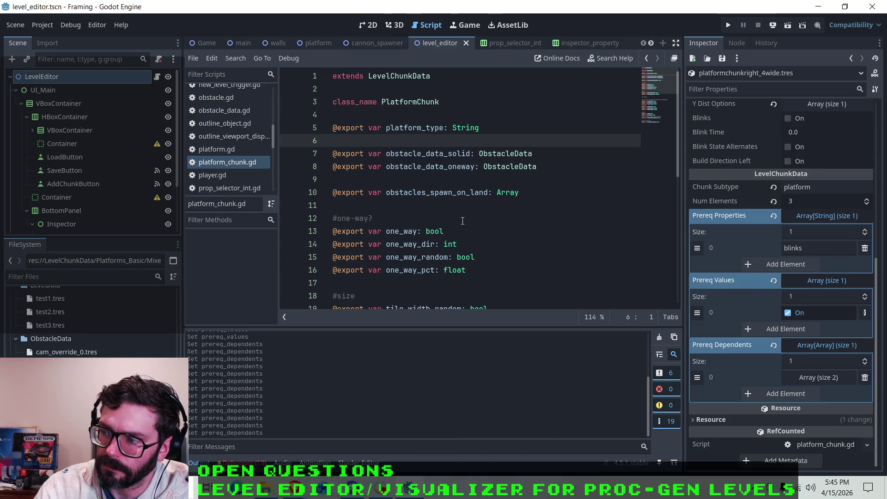
click(421, 209)
click(420, 215)
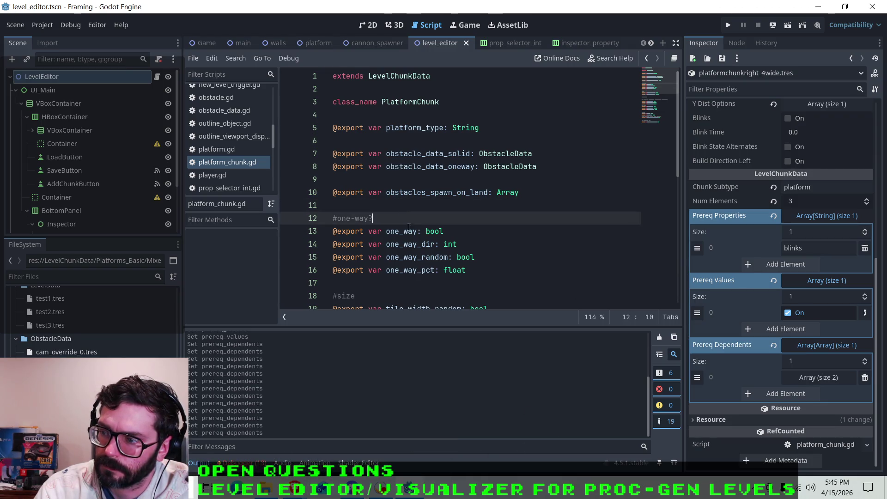
Search Brave for 'godot resource', open the official Godot Resources documentation page, then minimize the browser.
mouse_move(309, 481)
click(430, 430)
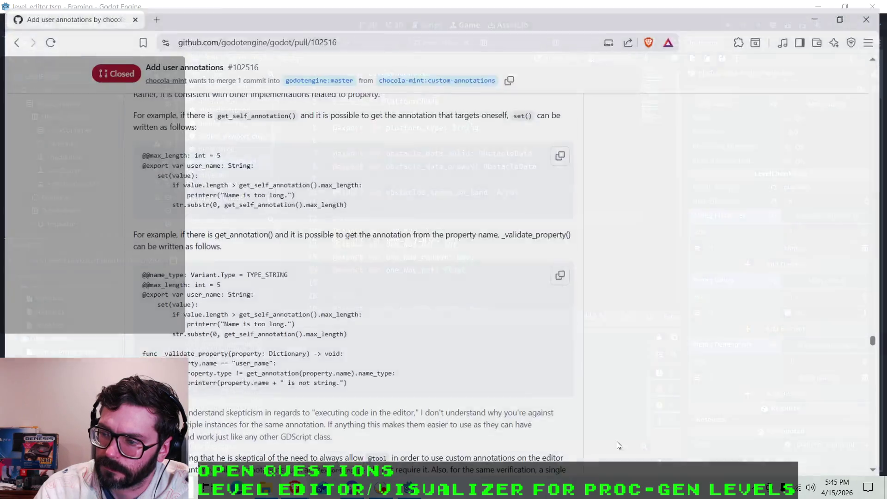
click(160, 15)
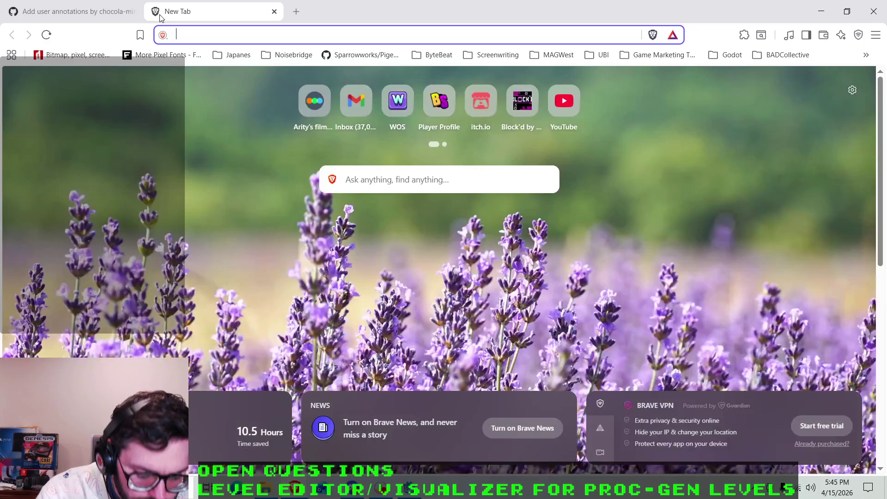
text(godot resource)
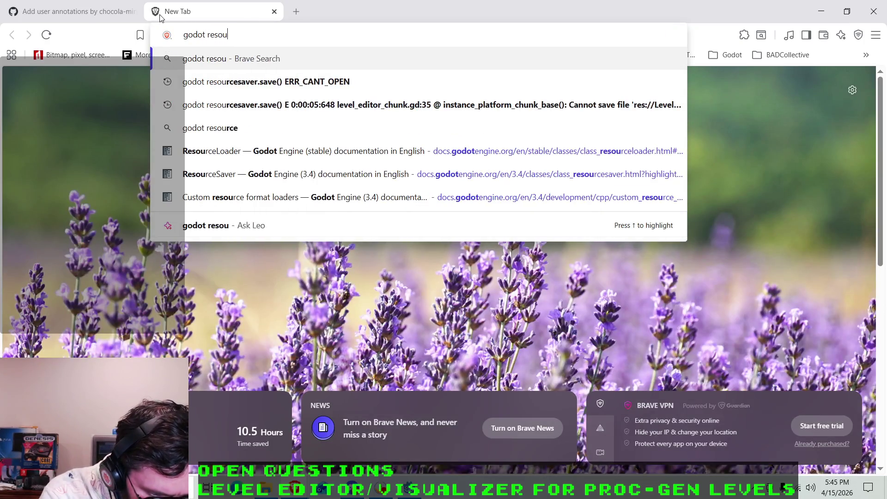
key(Return)
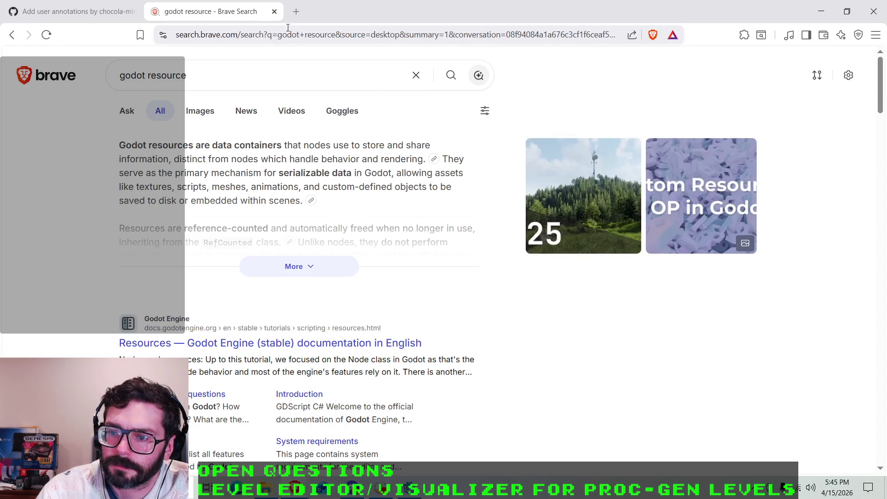
click(208, 343)
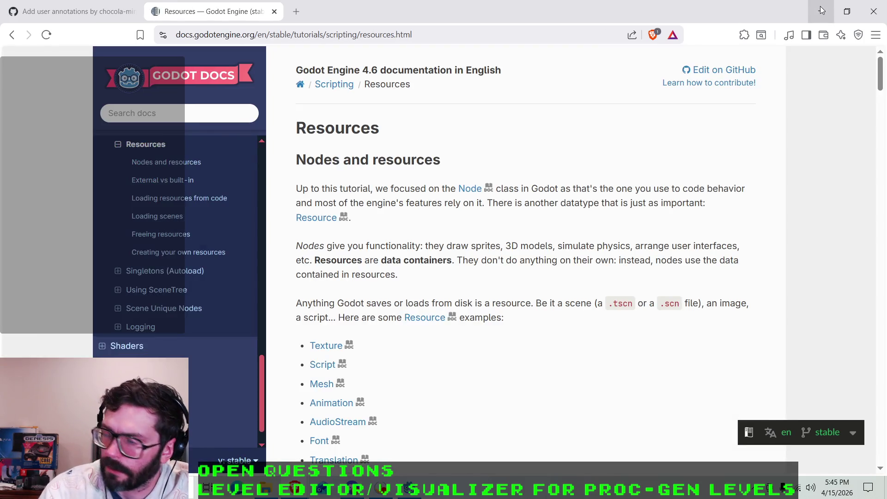
click(821, 10)
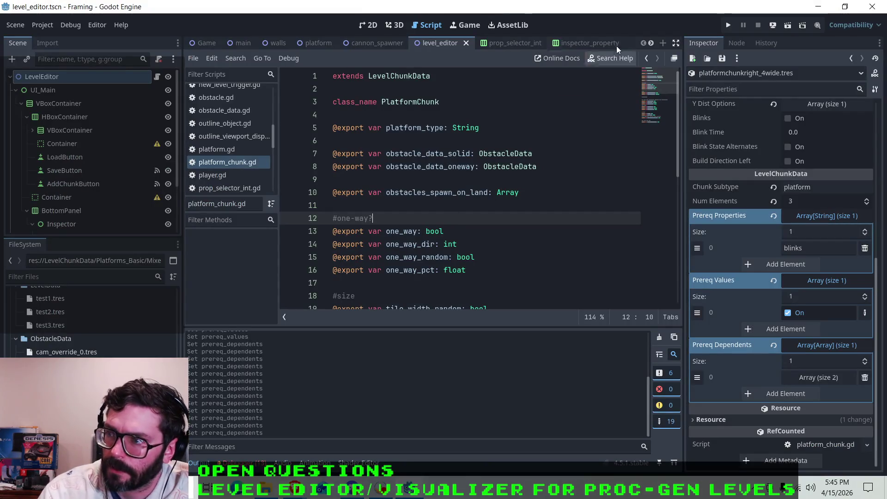
Switch the main editor from the platform_chunk.gd script to the 2D canvas view.
click(380, 25)
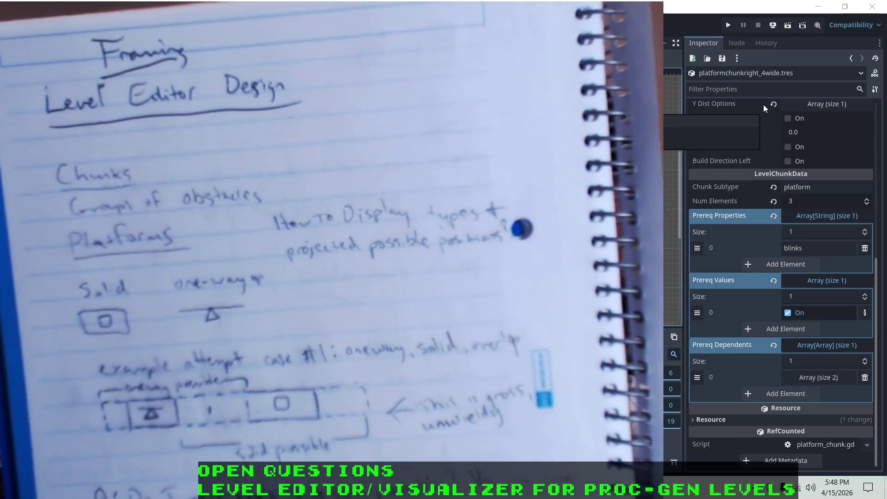
scroll(824, 169, up, 5)
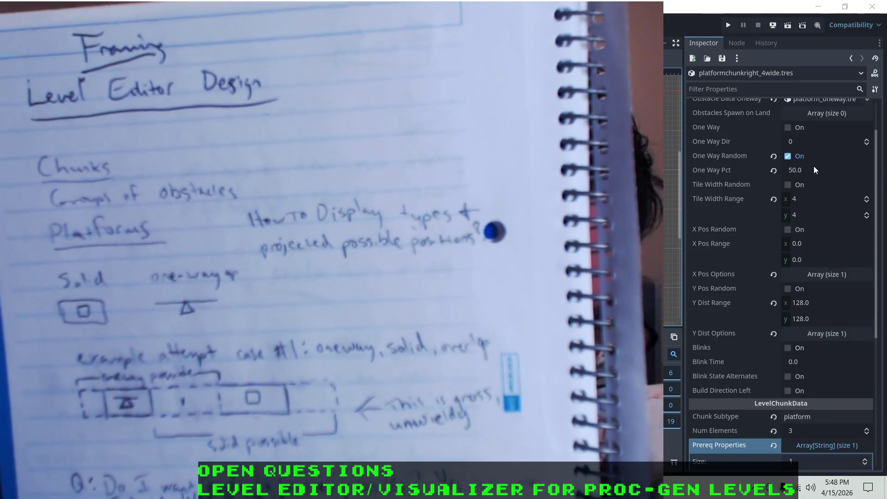